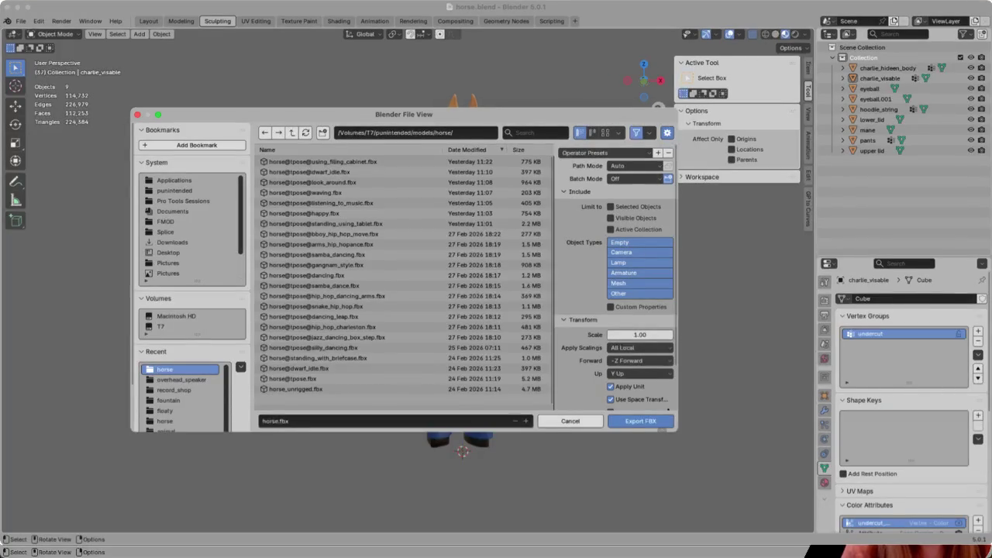
Rename the FBX export file to horse_new_tpose.fbx and run the export
left_click(275, 421)
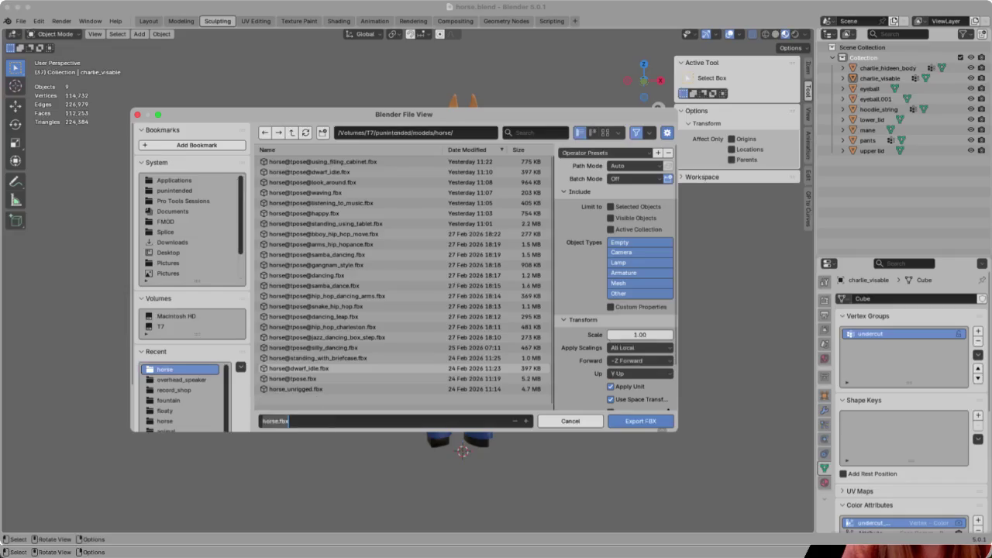
left_click(278, 421)
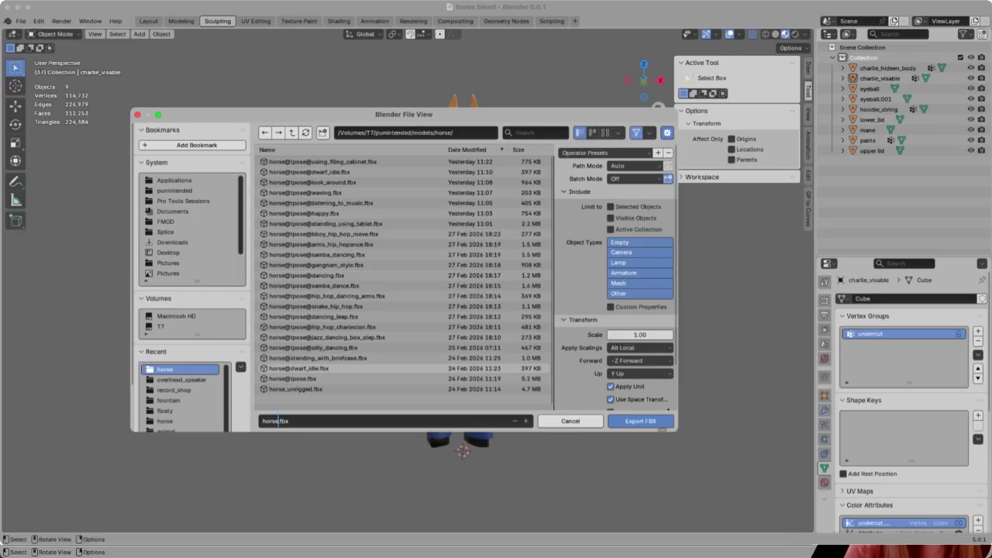
type("_")
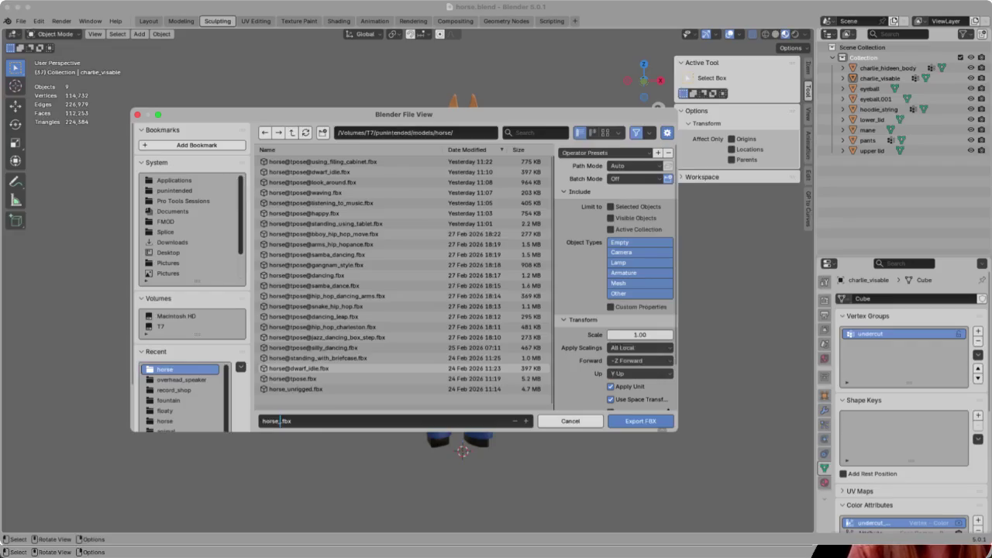
type("new_tpose")
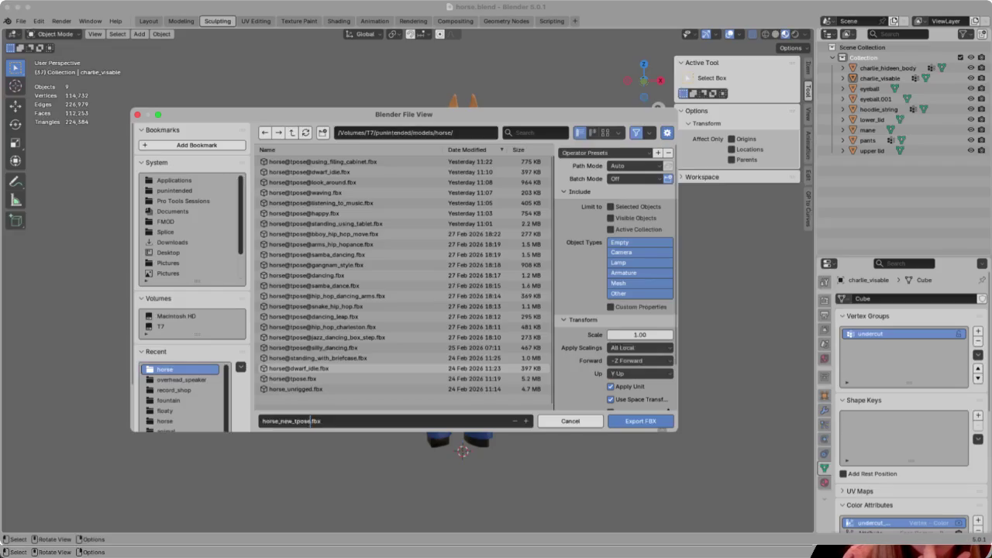
key("Return")
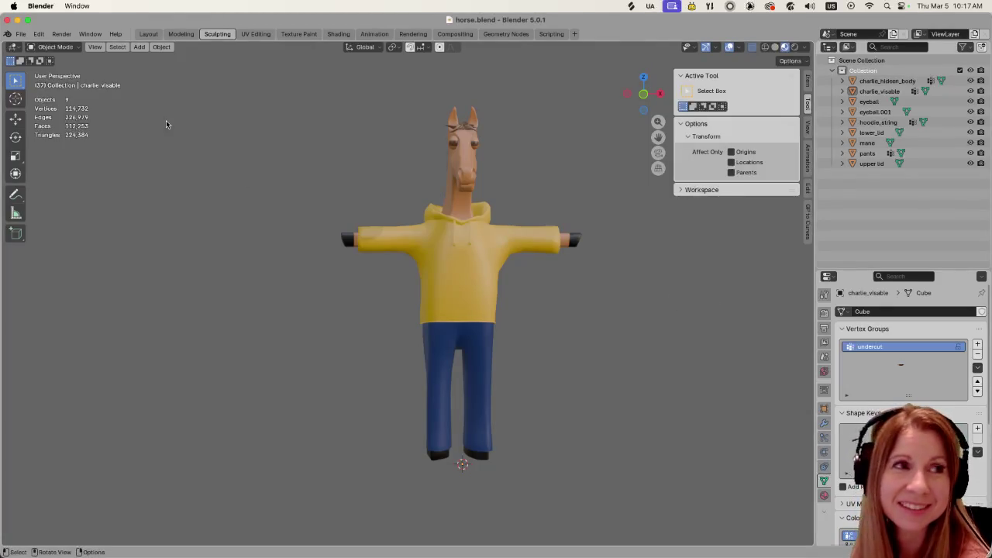
Open Blender's File menu to bring up the list of export formats
left_click(22, 35)
mouse_move(38, 191)
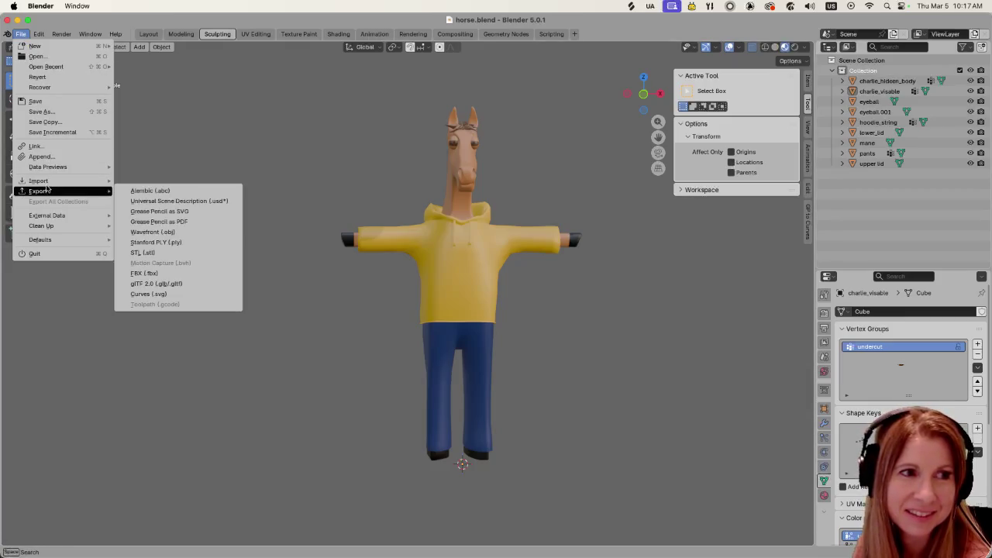
Export the horse as FBX, keeping the file name horse.fbx
left_click(146, 273)
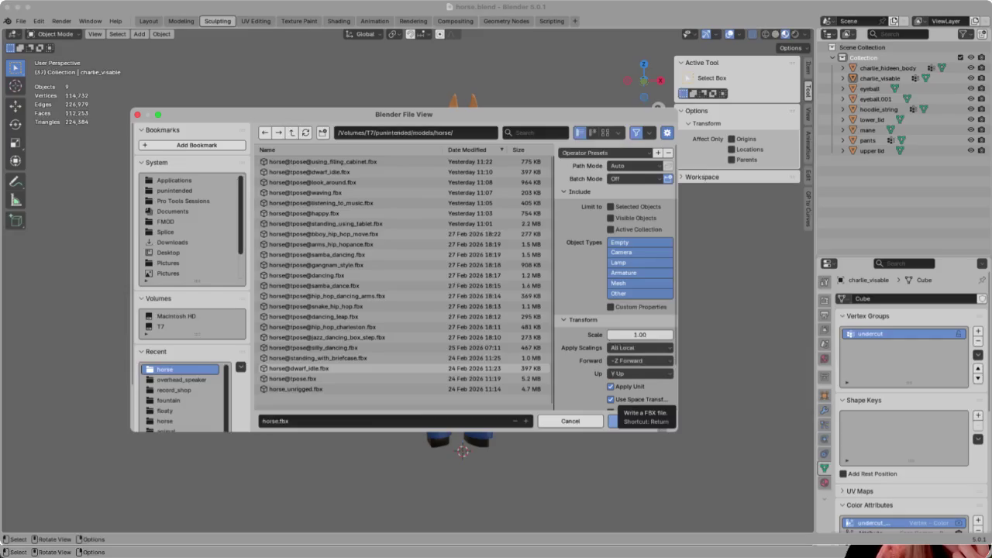
left_click(620, 421)
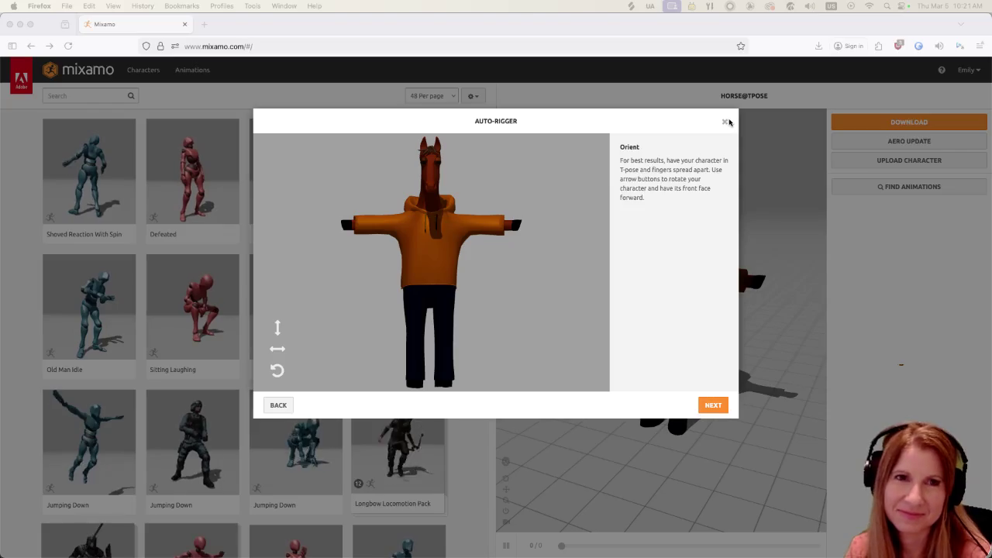
Close Mixamo's Auto-Rigger to reveal the uploaded HORSE@TPOSE character
left_click(725, 122)
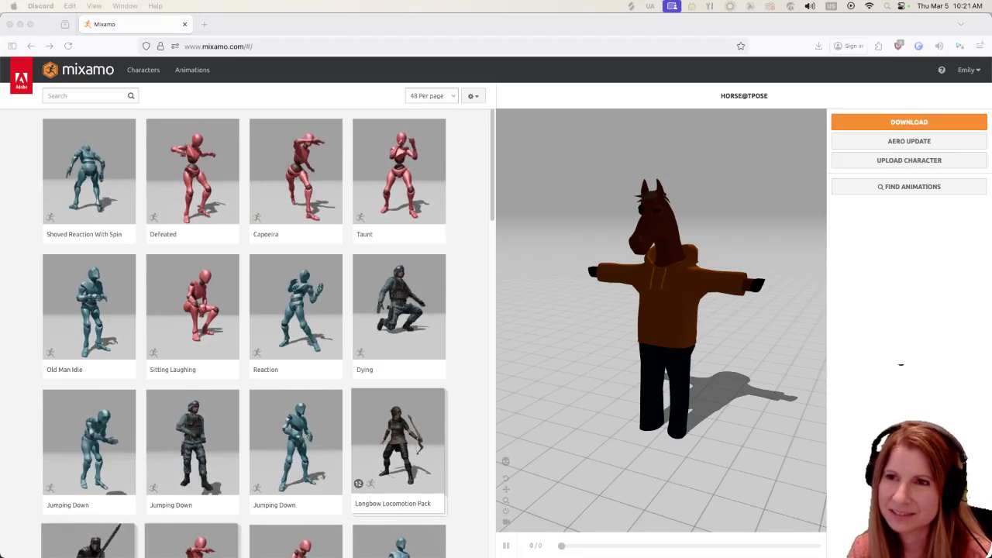
key("super+Tab")
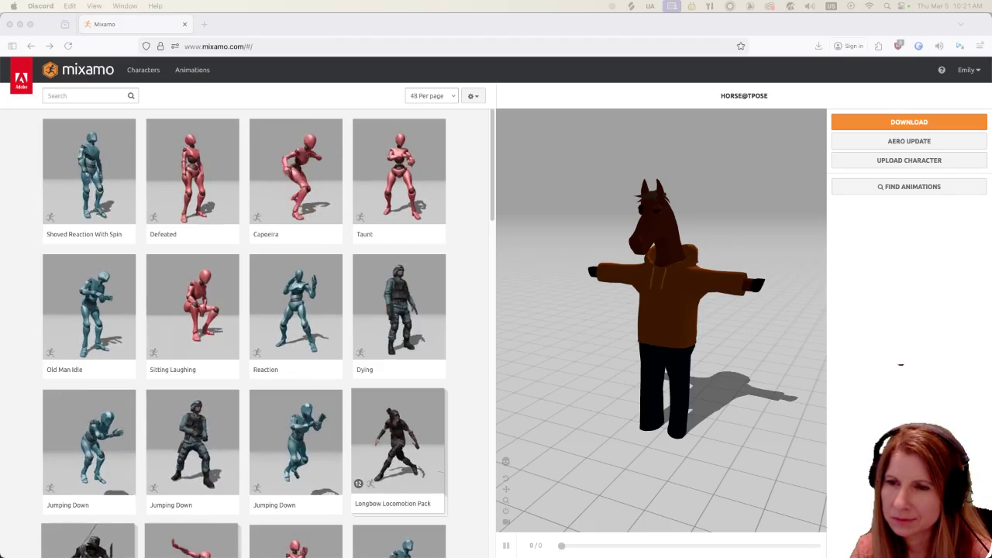
left_click(901, 364)
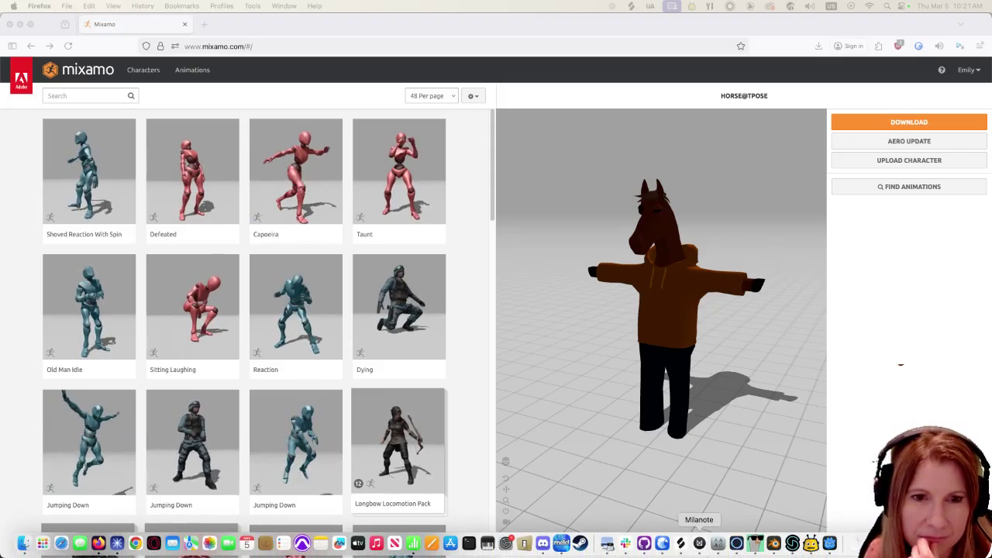
left_click(774, 545)
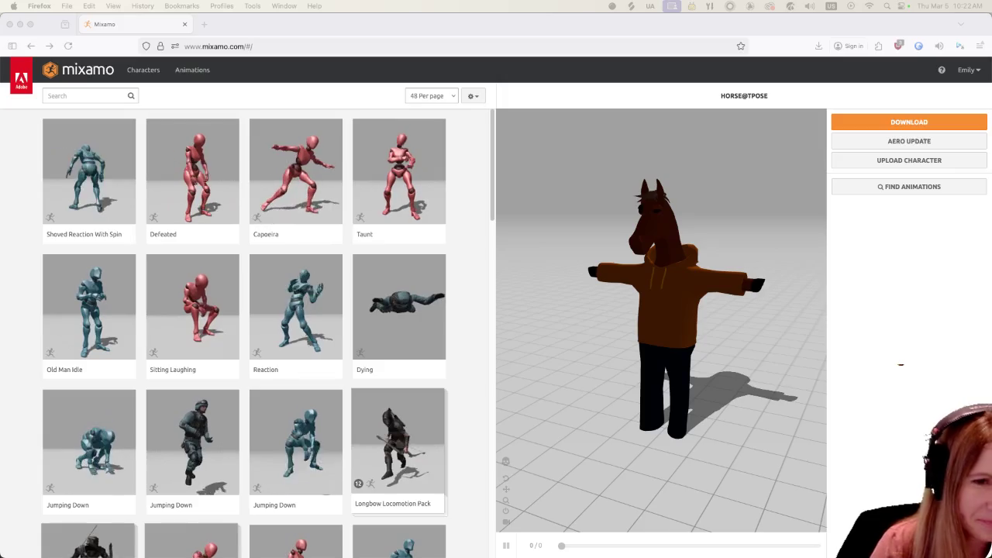
mouse_move(755, 543)
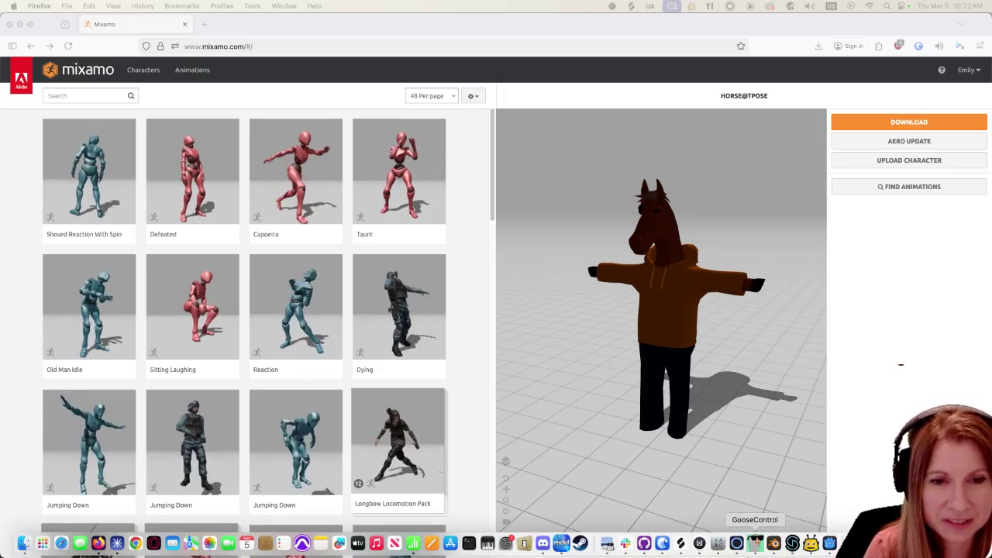
Bring the Blender window with horse.blend to the front from the Dock
left_click(773, 543)
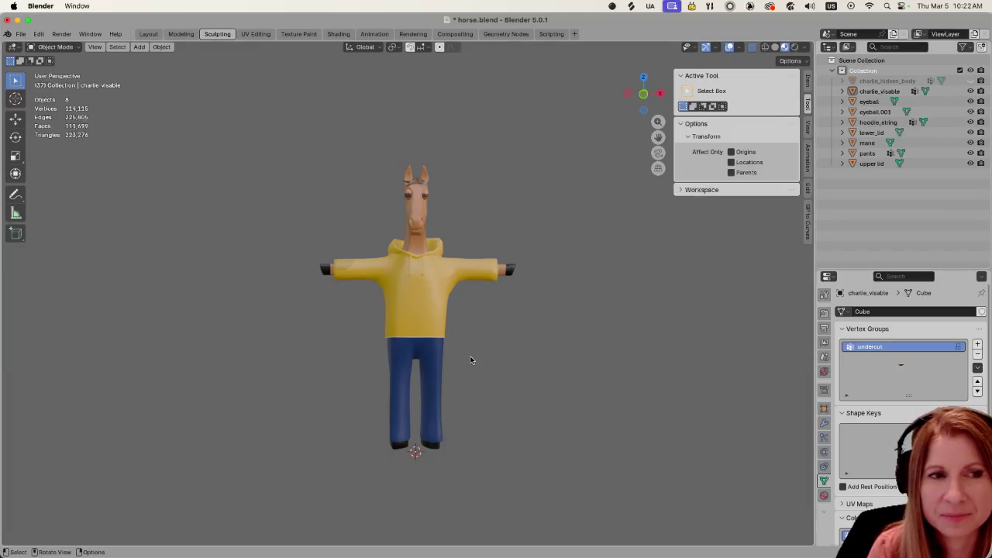
scroll(470, 359, "up", 5)
scroll(471, 359, "down", 3)
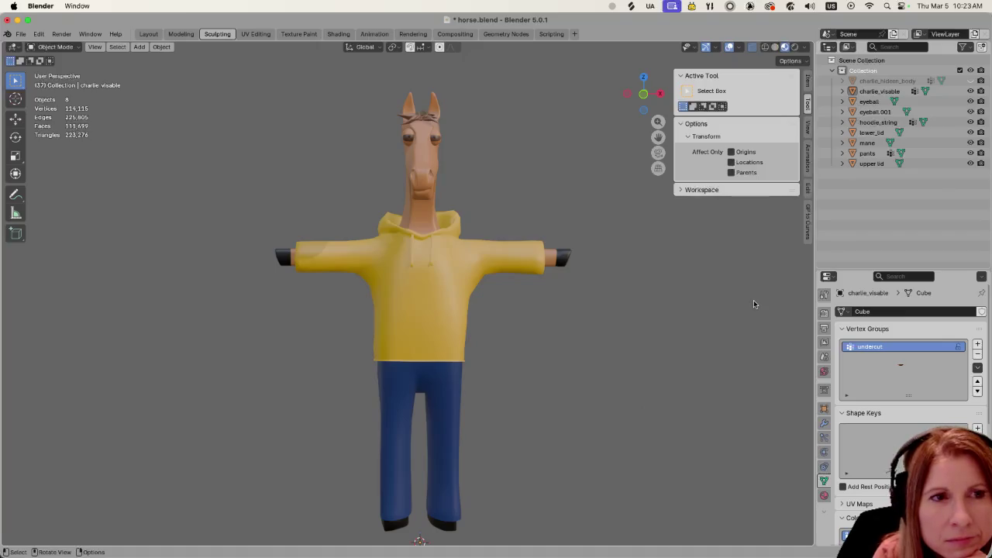
Toggle charlie_hidden_body's visibility, check charlie_visable, then reselect charlie_hidden_body as active
left_click(874, 82)
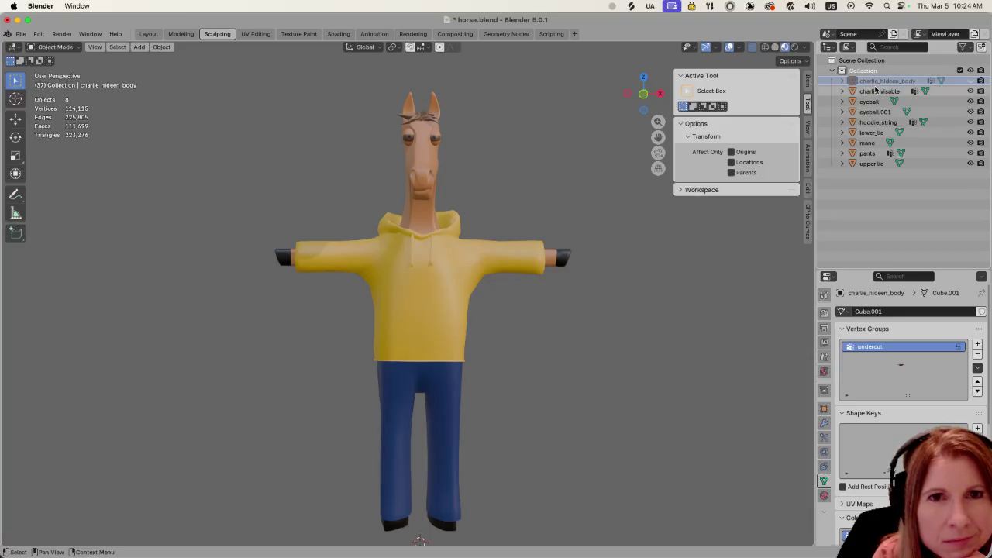
key("alt+h")
key("h")
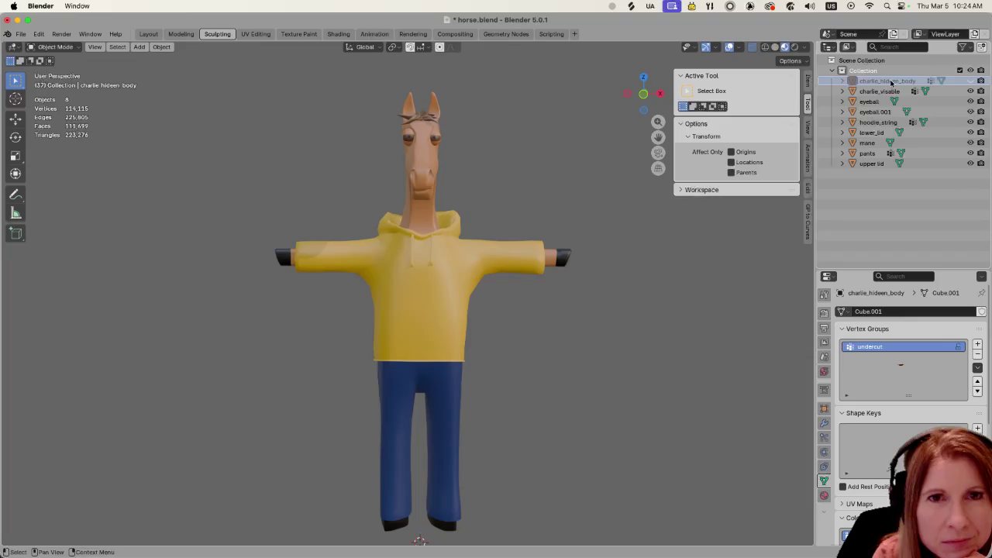
left_click(880, 92)
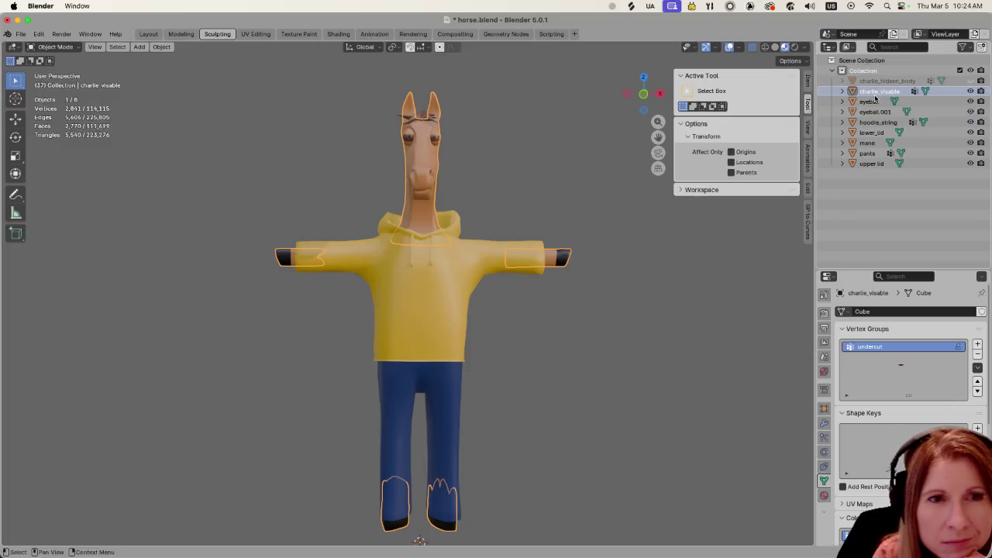
left_click(885, 82)
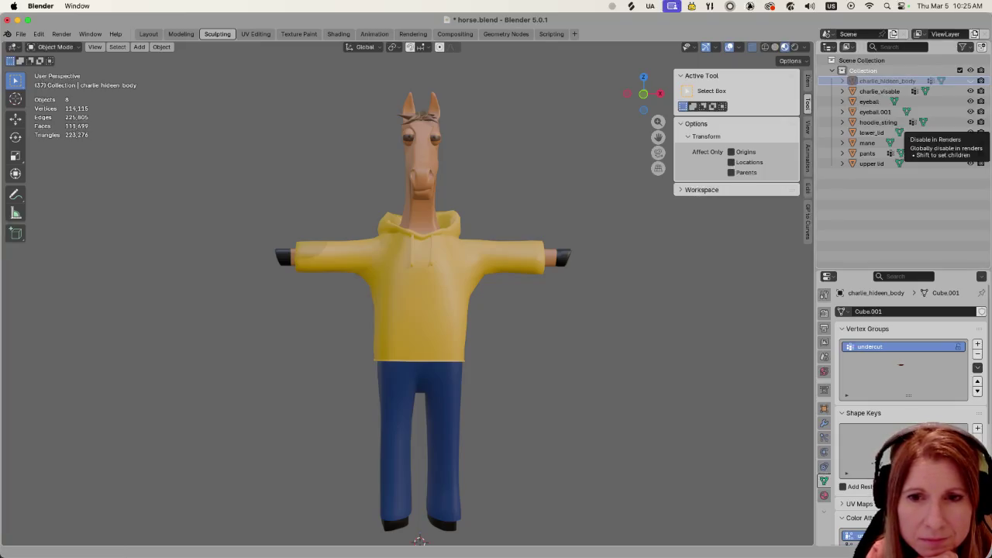
key("super+Tab")
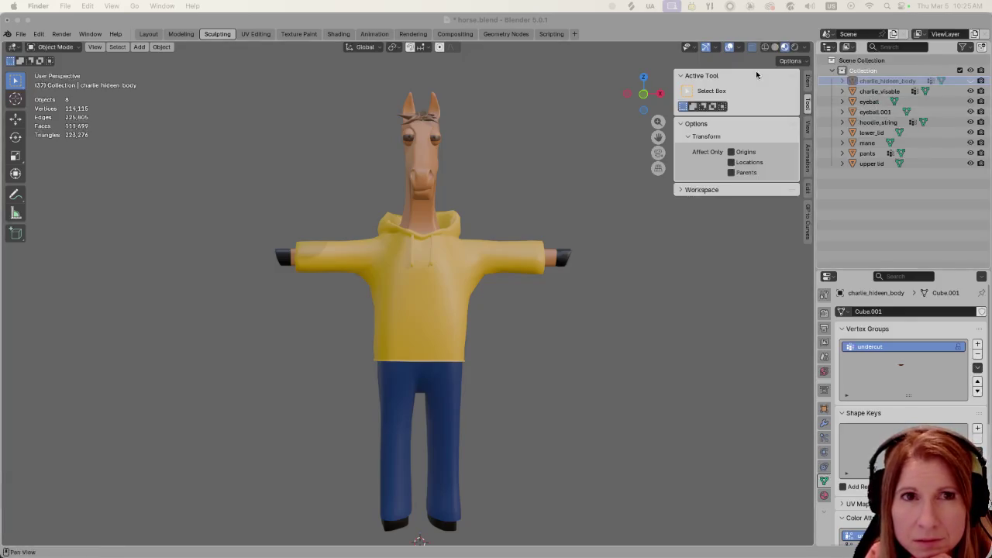
left_click(729, 28)
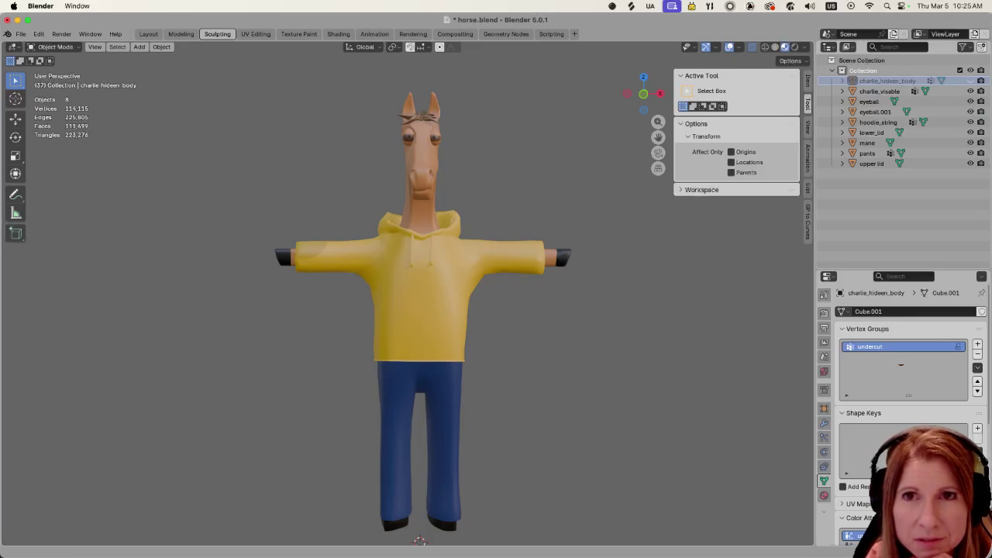
left_click(703, 8)
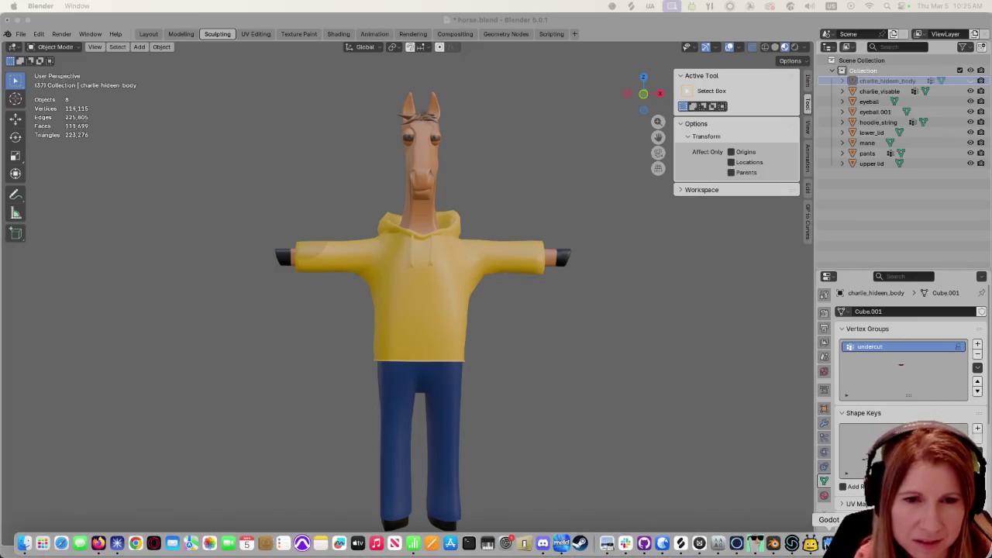
left_click(828, 545)
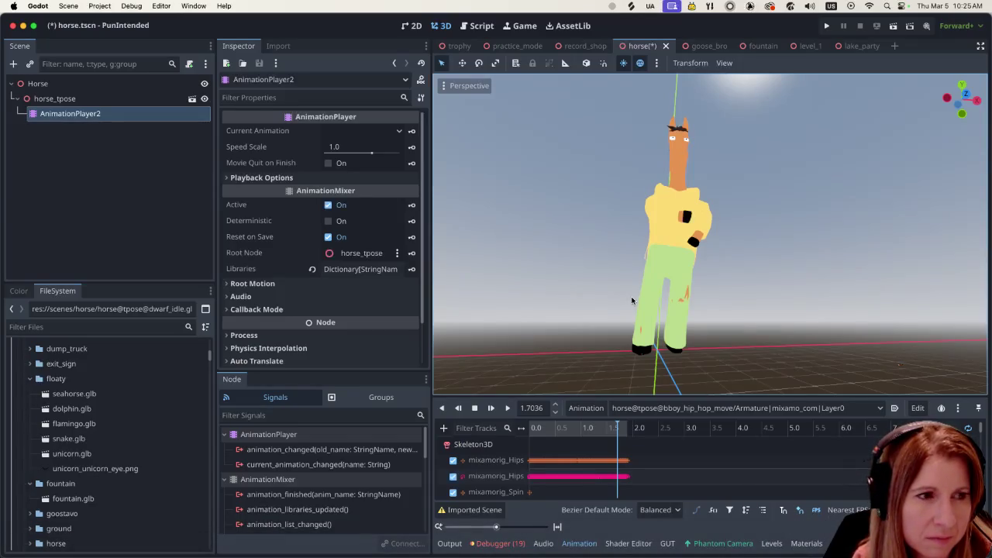
scroll(644, 301, "up", 2)
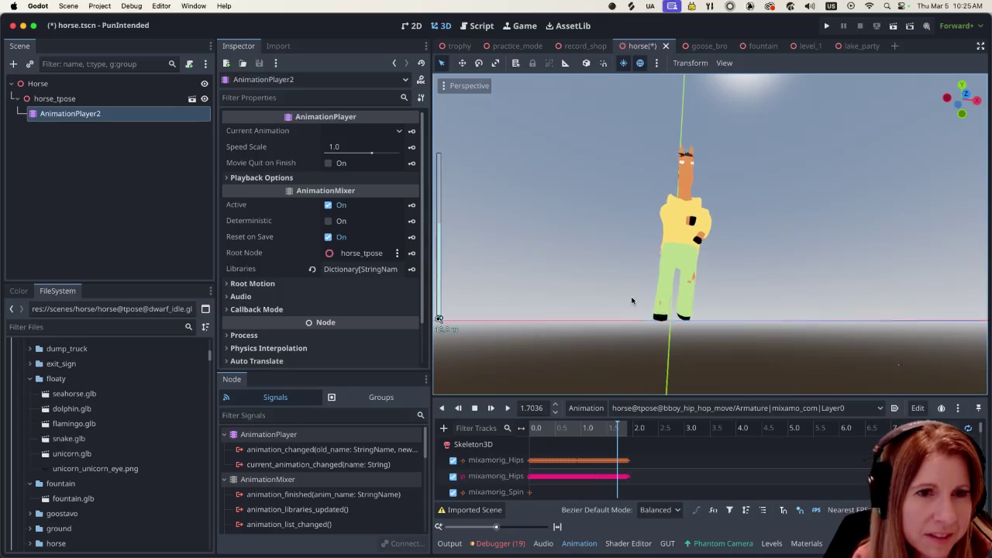
scroll(719, 302, "up", 4)
scroll(754, 284, "down", 2)
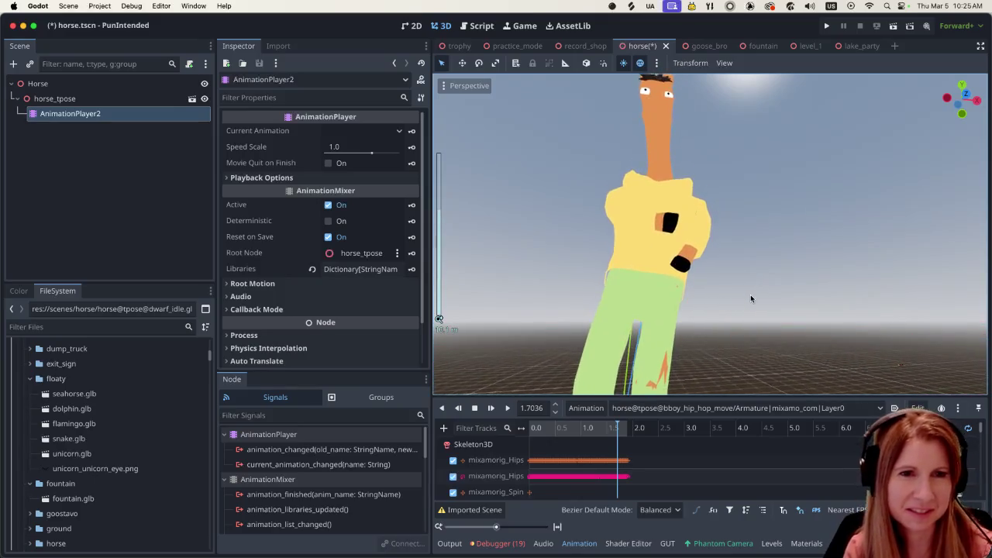
scroll(750, 295, "down", 2)
scroll(775, 299, "down", 2)
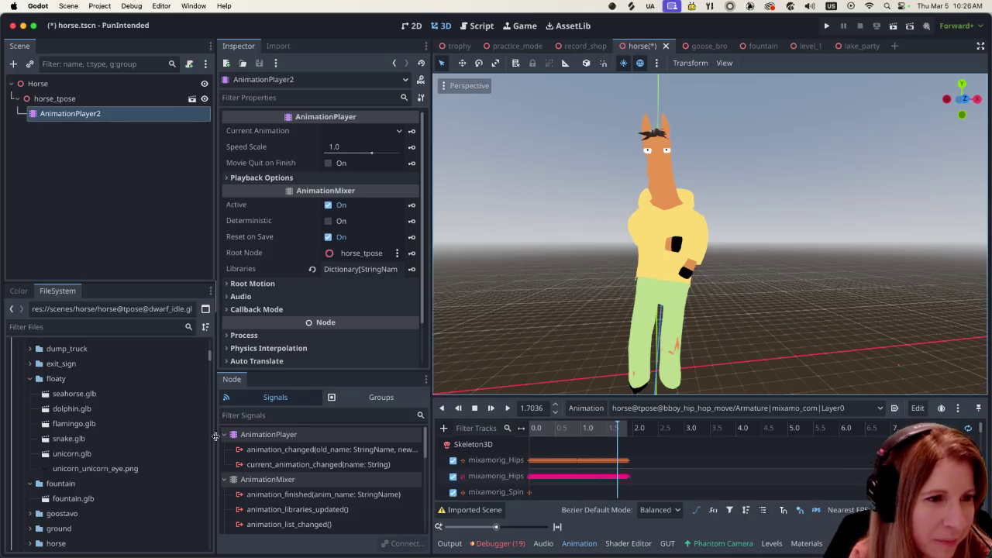
scroll(126, 454, "down", 5)
scroll(126, 459, "up", 2)
scroll(125, 462, "up", 3)
scroll(122, 461, "up", 5)
scroll(121, 458, "up", 5)
scroll(121, 453, "up", 5)
scroll(120, 447, "up", 5)
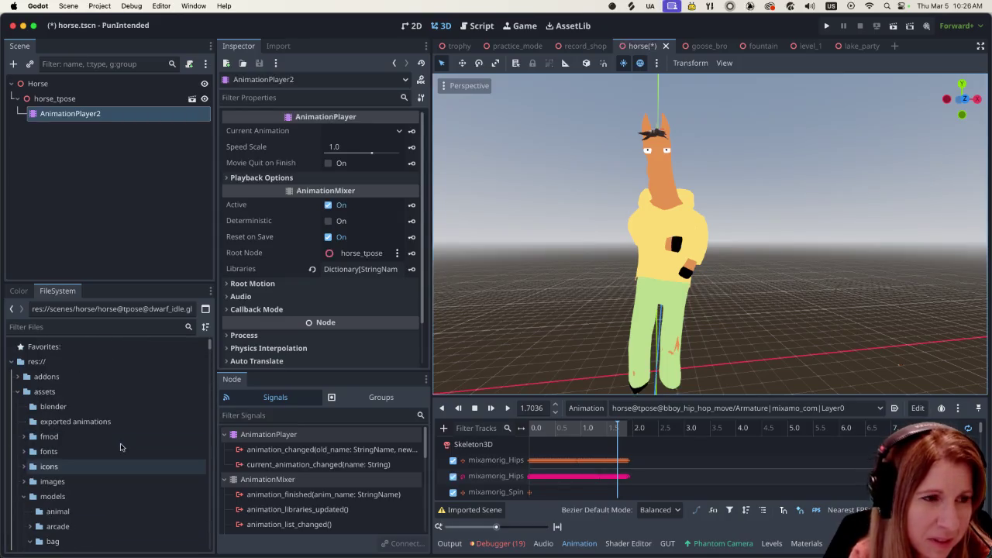
scroll(120, 448, "down", 3)
scroll(118, 450, "down", 2)
scroll(115, 450, "down", 2)
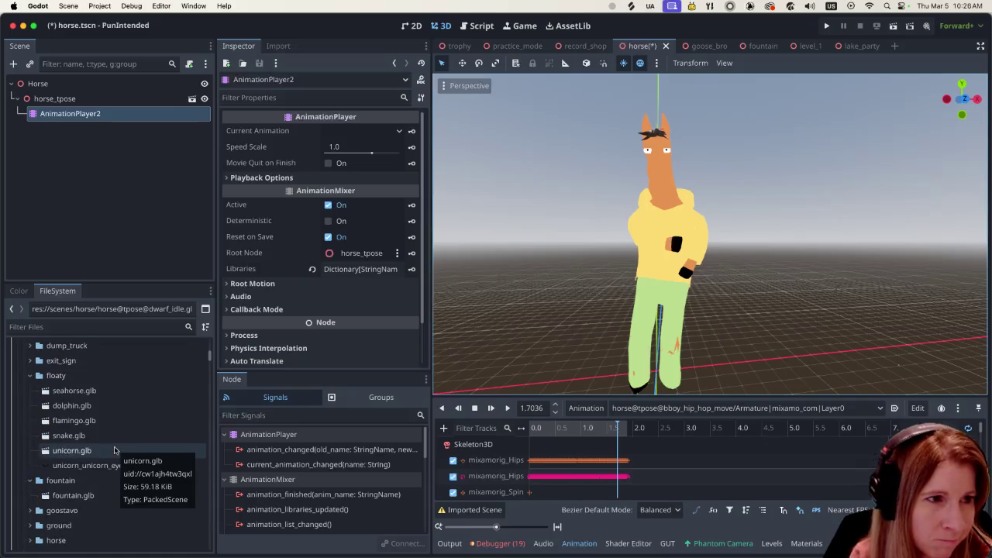
left_click(57, 326)
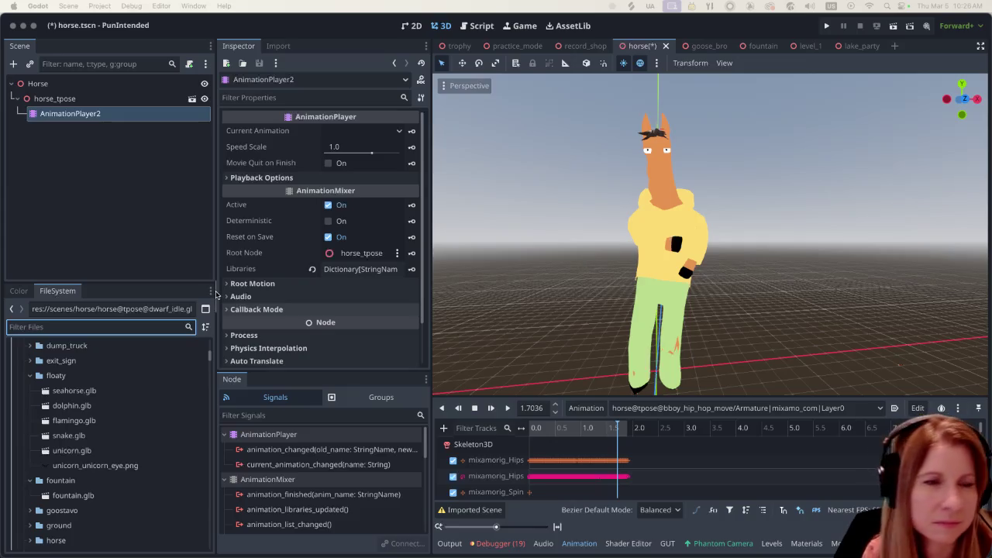
Filter Godot's FileSystem by 'horse' and select horse.glb in scenes/horse
left_click(133, 328)
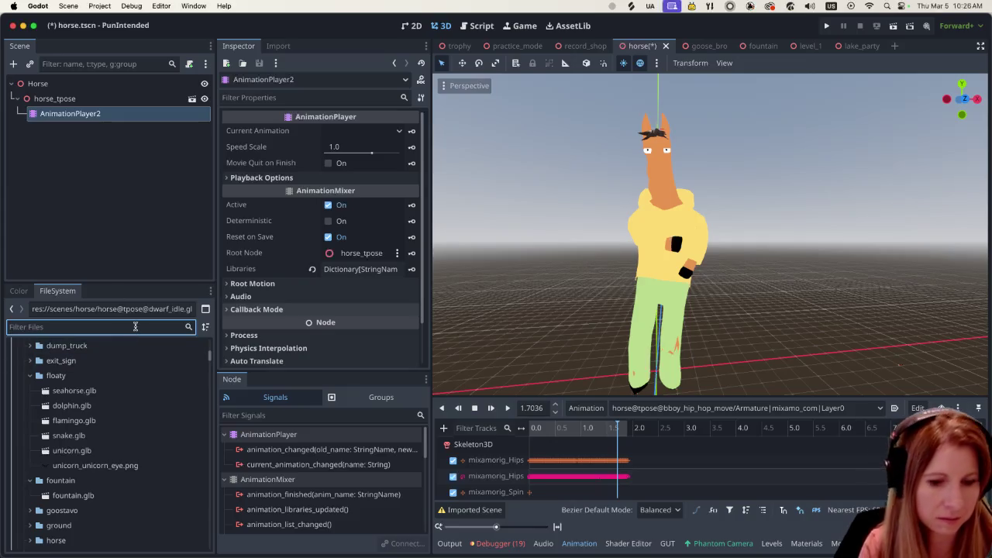
type("horse")
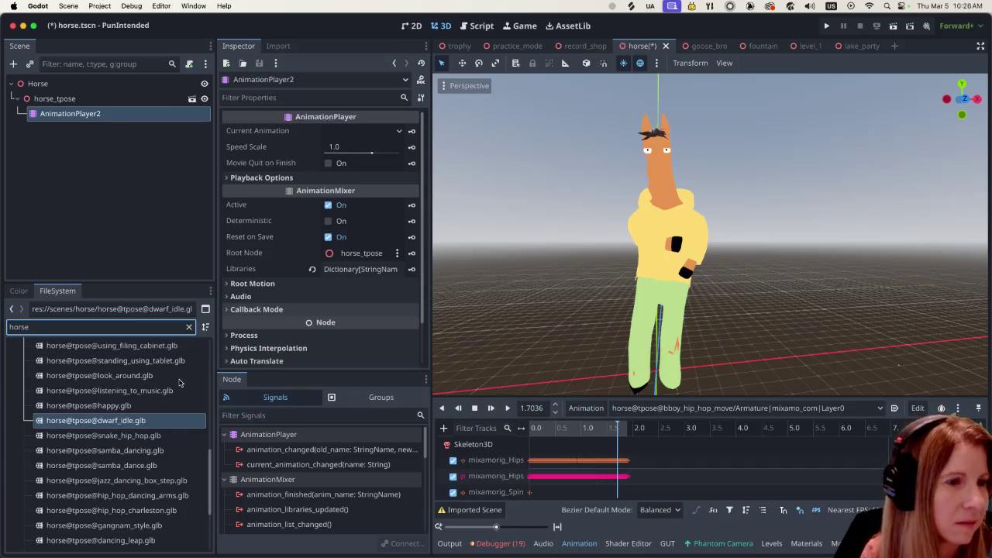
scroll(186, 473, "down", 3)
scroll(167, 488, "down", 3)
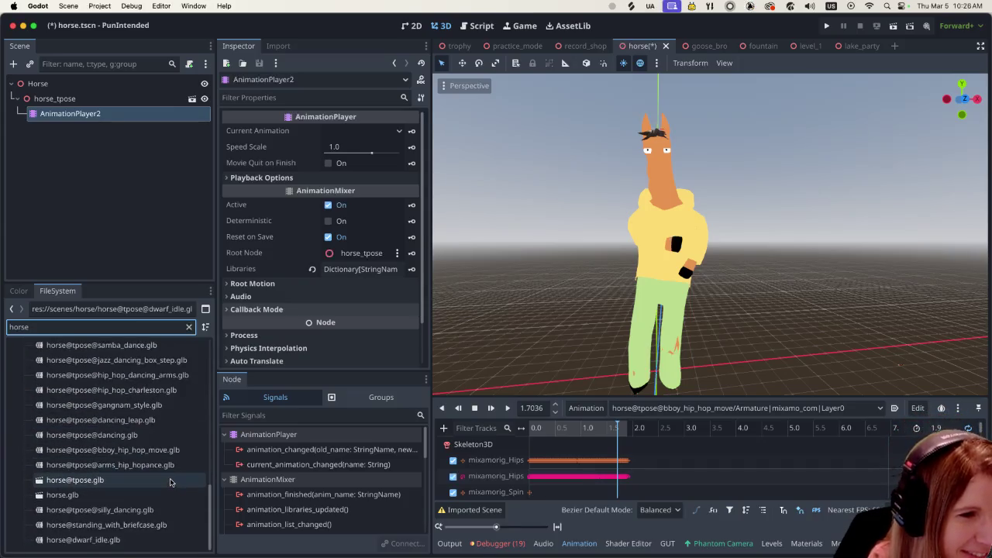
left_click(156, 495)
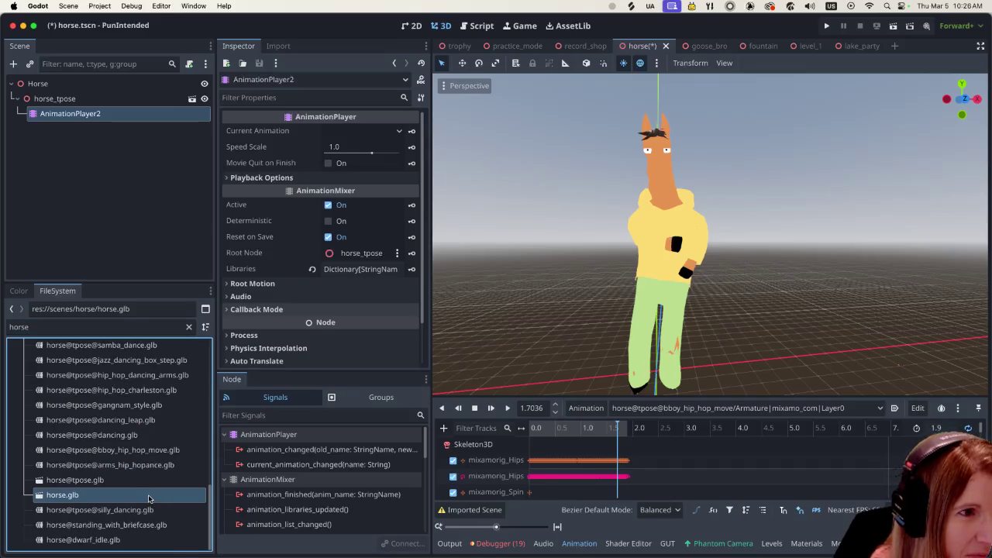
scroll(149, 493, "up", 5)
scroll(145, 485, "up", 5)
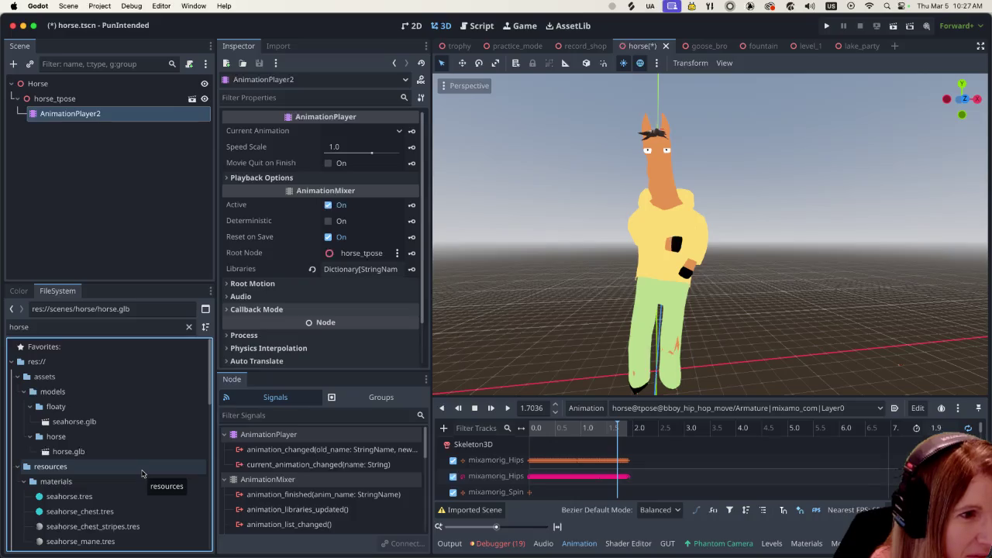
scroll(142, 467, "down", 5)
scroll(139, 457, "down", 5)
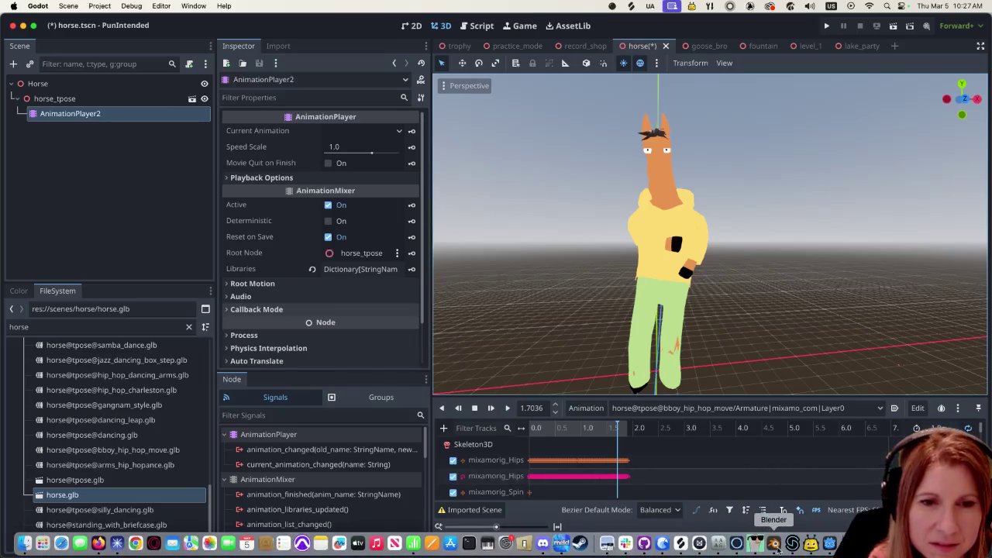
Start a glTF 2.0 export of the horse and review its Data and Mesh options
left_click(776, 545)
left_click(21, 35)
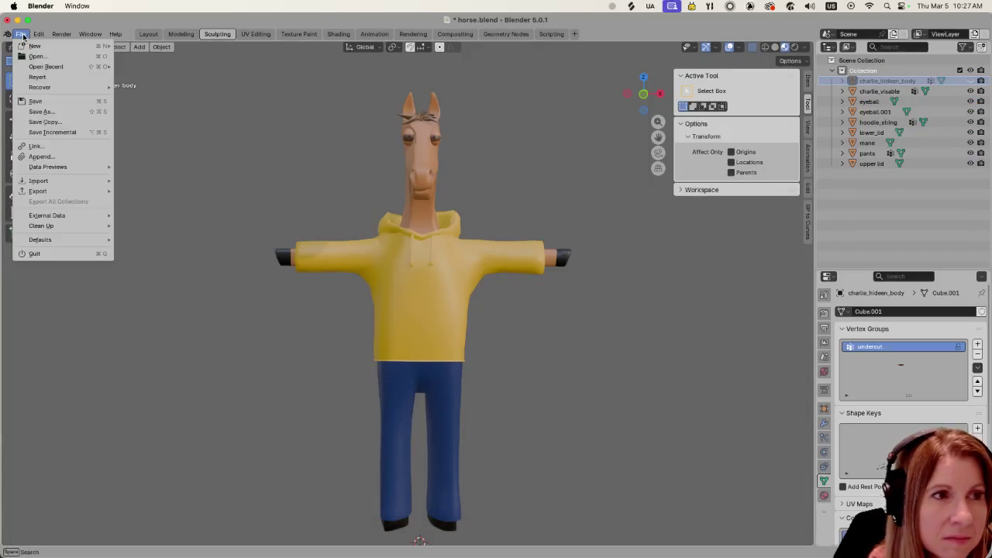
mouse_move(38, 191)
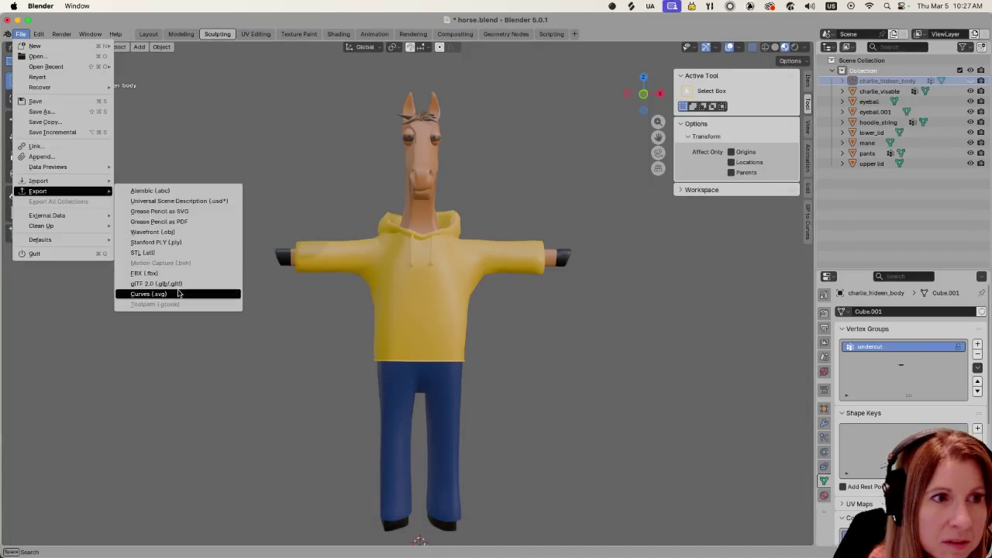
left_click(175, 284)
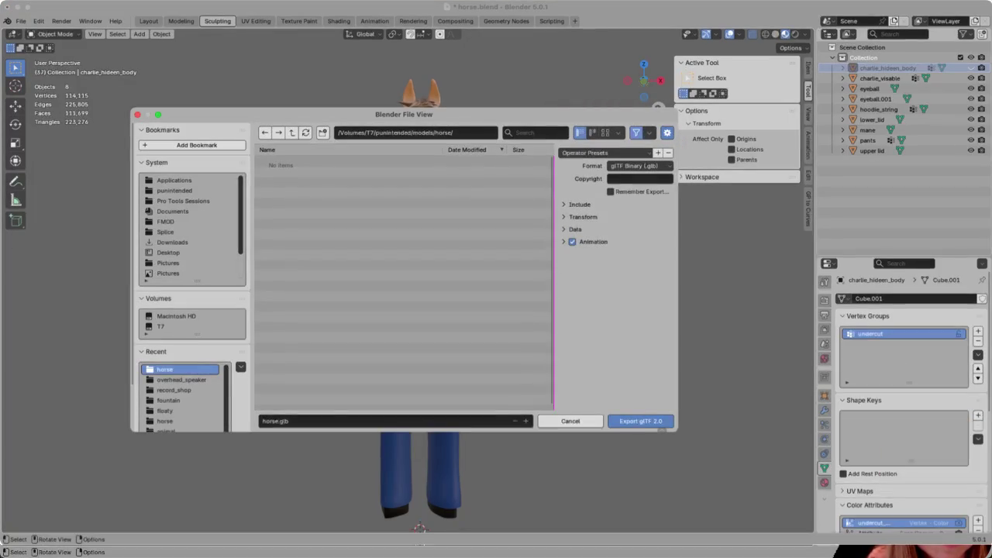
left_click(575, 229)
left_click(576, 257)
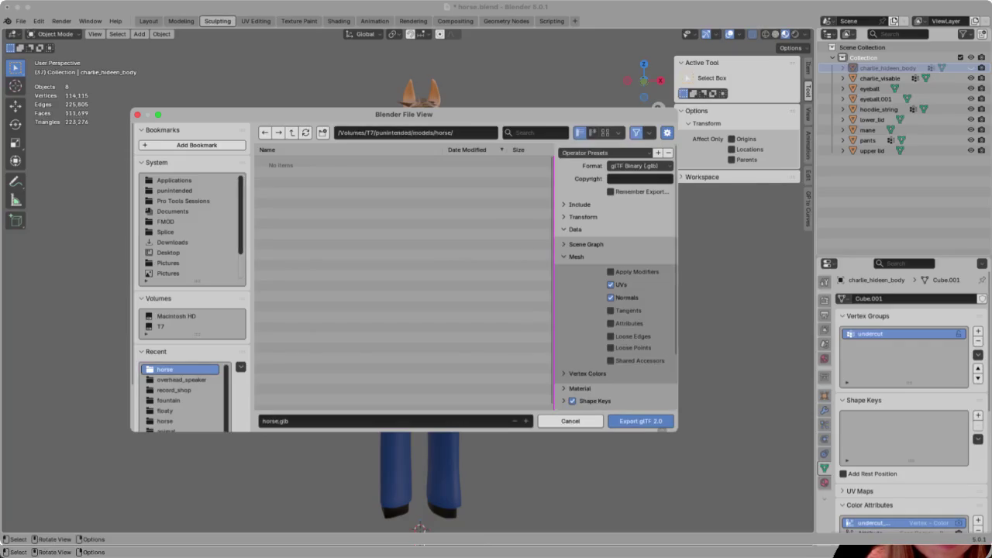
left_click(640, 421)
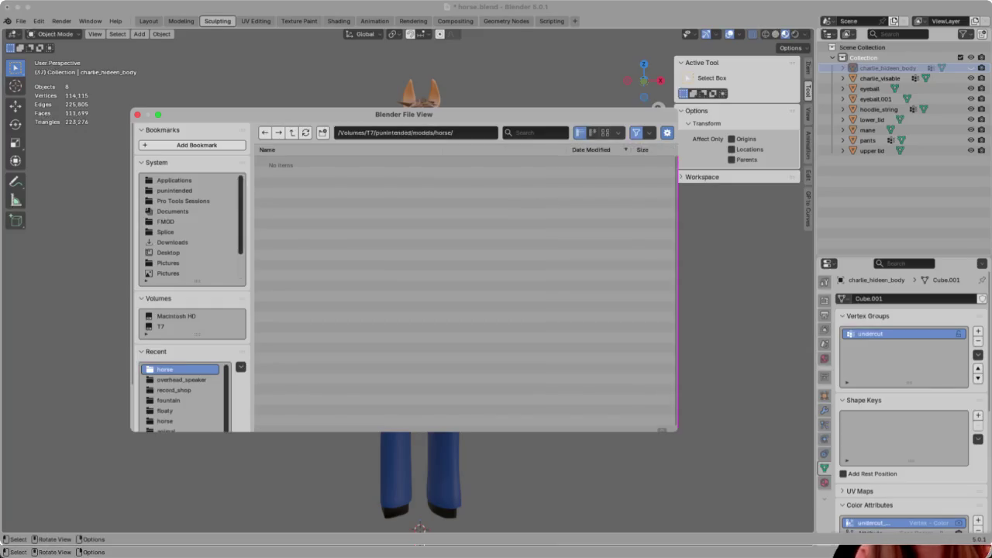
Save the horse.blend file
key("ctrl+s")
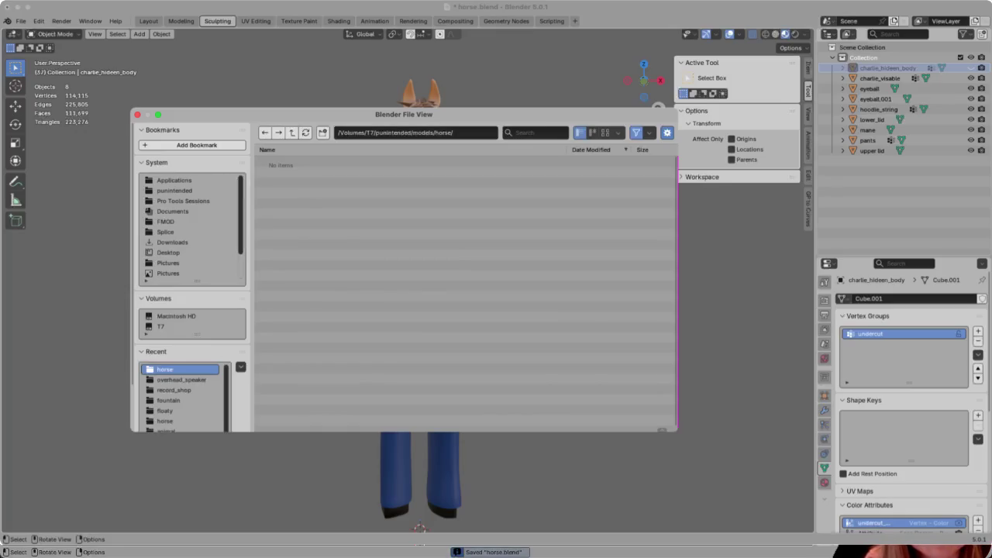
key("shift")
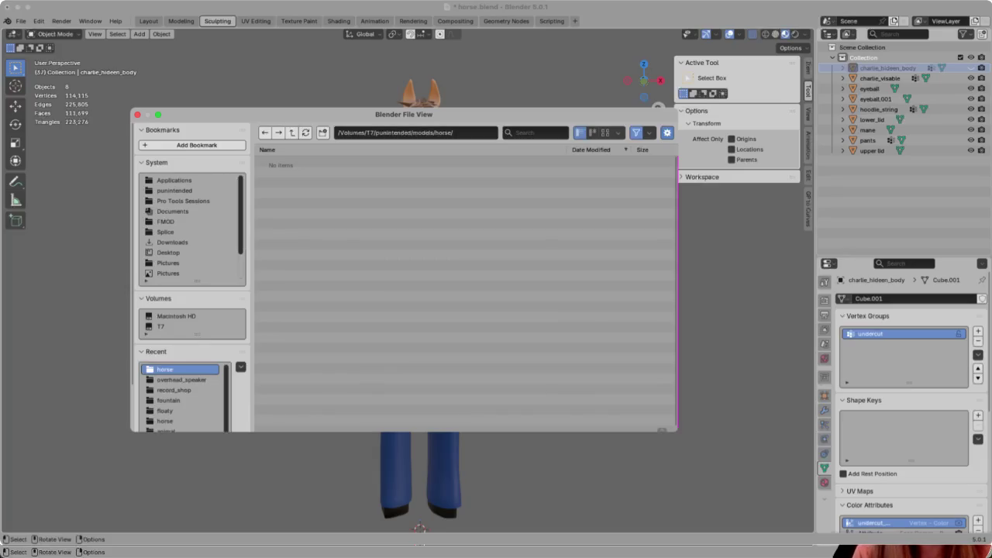
key("ctrl+s")
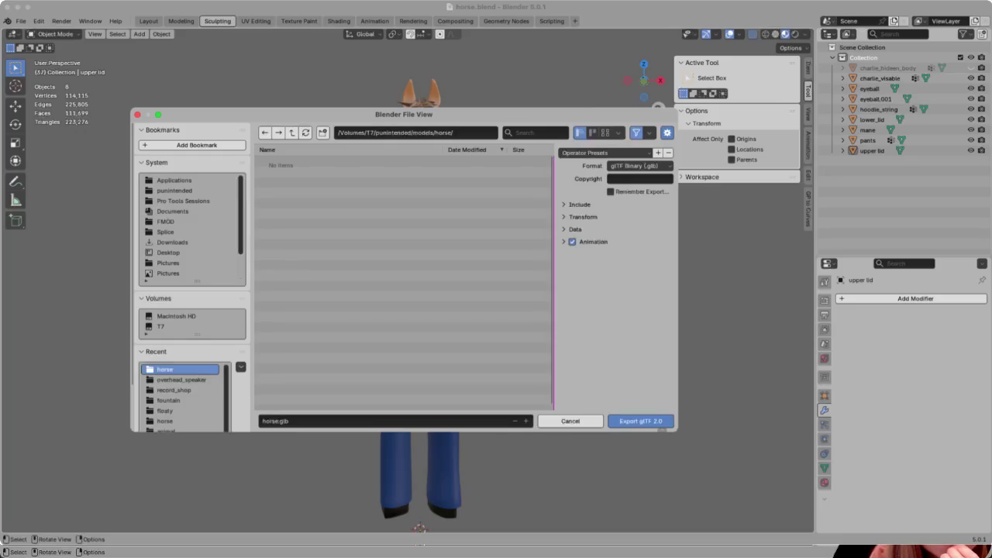
Collapse Data, expand Include, and export the horse as horse.glb
left_click(575, 228)
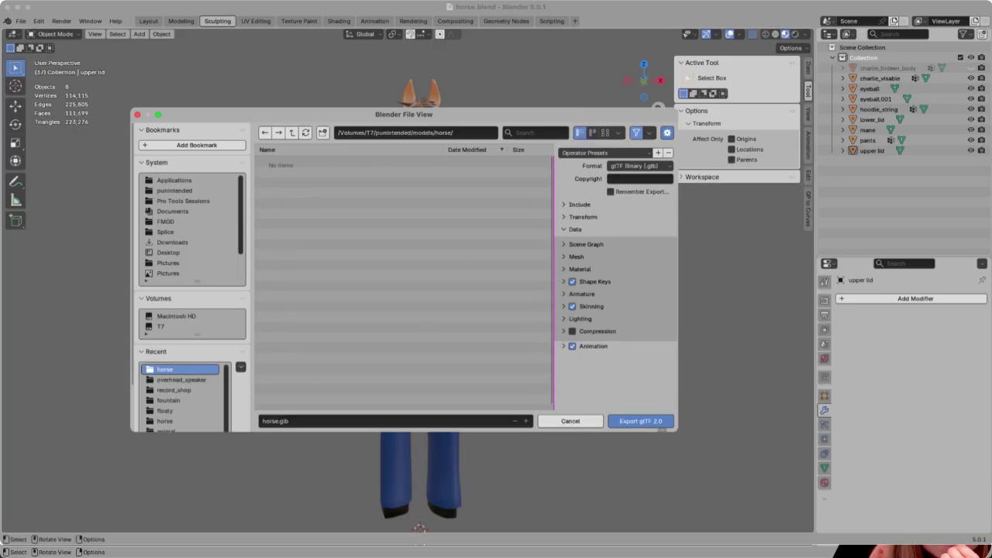
left_click(576, 256)
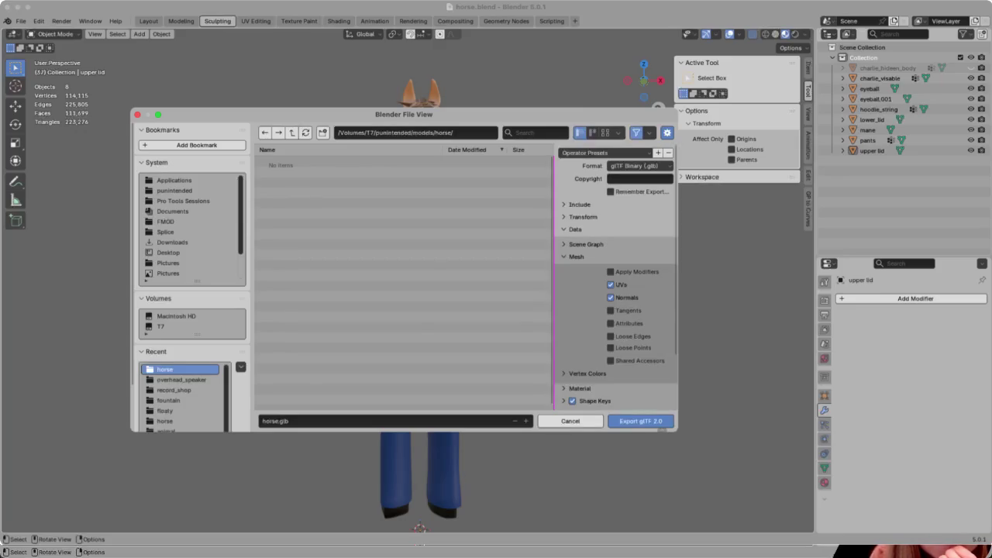
left_click(575, 229)
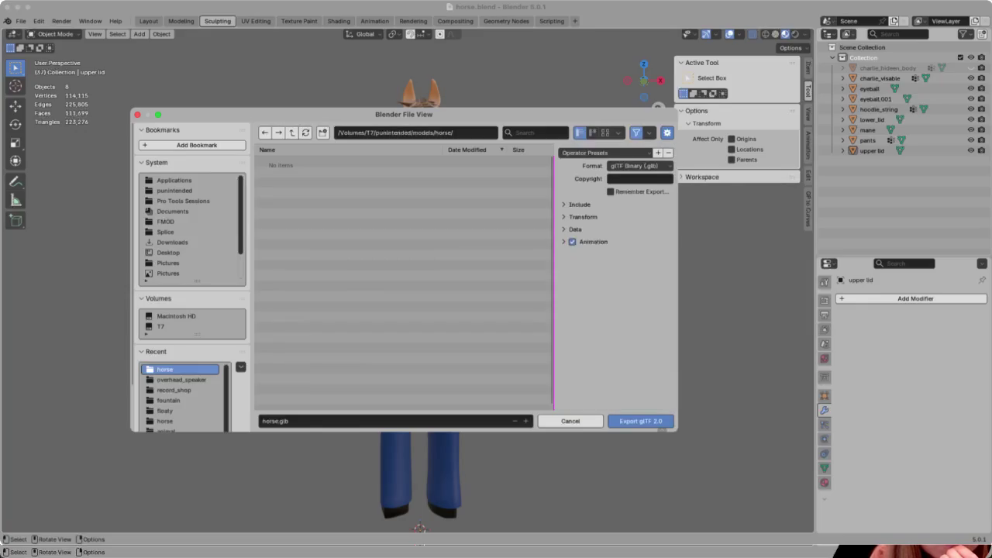
left_click(579, 204)
left_click(640, 421)
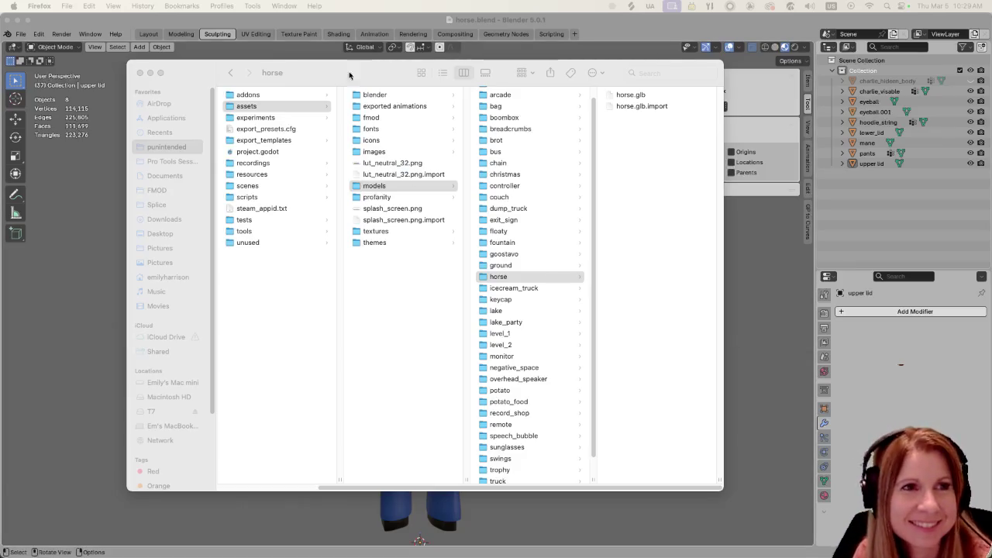
Move the Finder window aside and bring Godot forward to reimport horse.glb
left_click(330, 73)
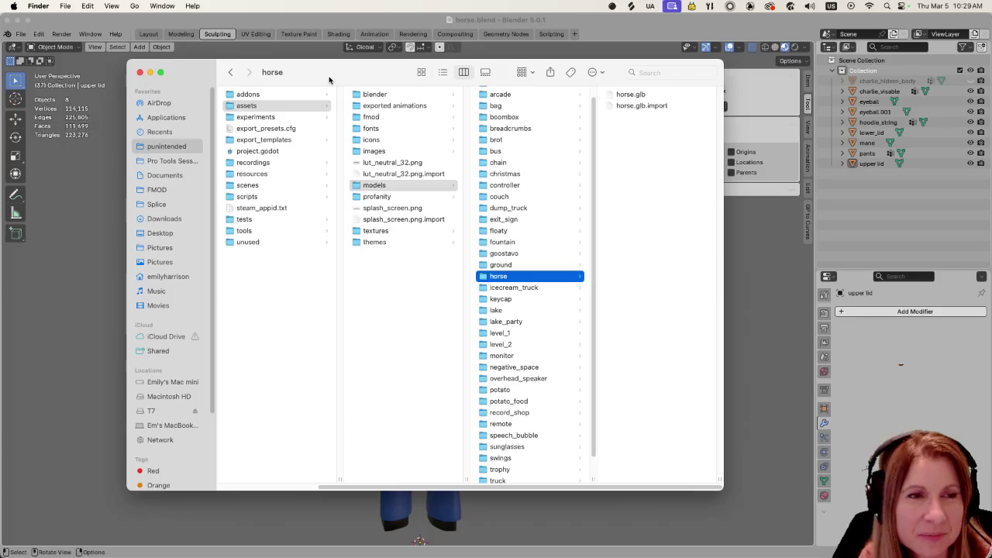
left_click_drag(328, 76, 255, 78)
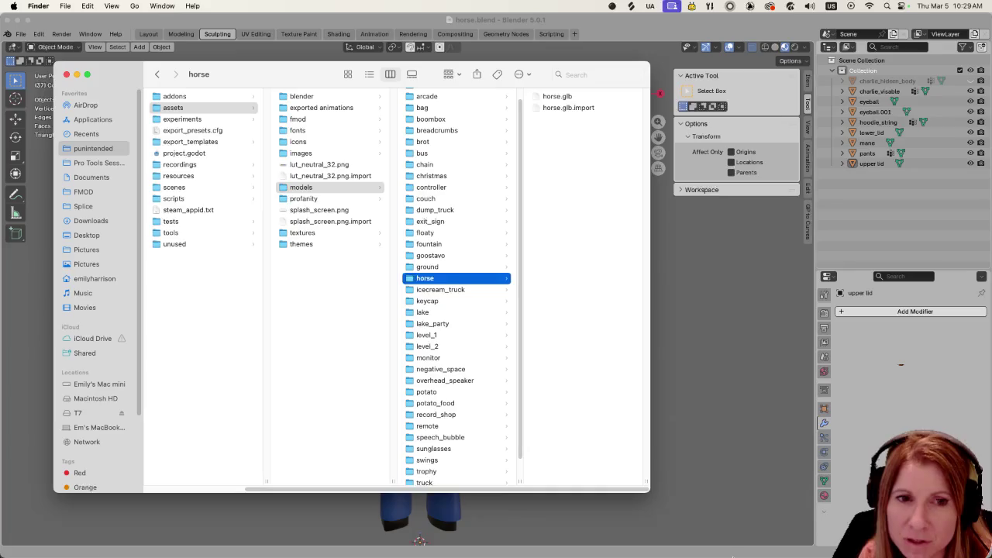
left_click(829, 543)
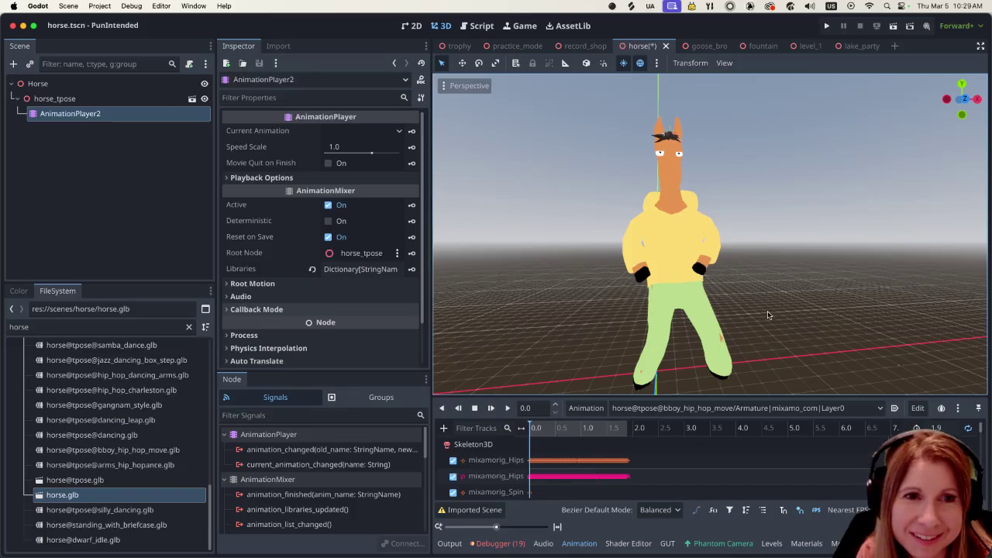
Inspect the reimported horse from the side, then switch back to Blender and Finder
scroll(768, 333, "down", 3)
scroll(768, 333, "up", 2)
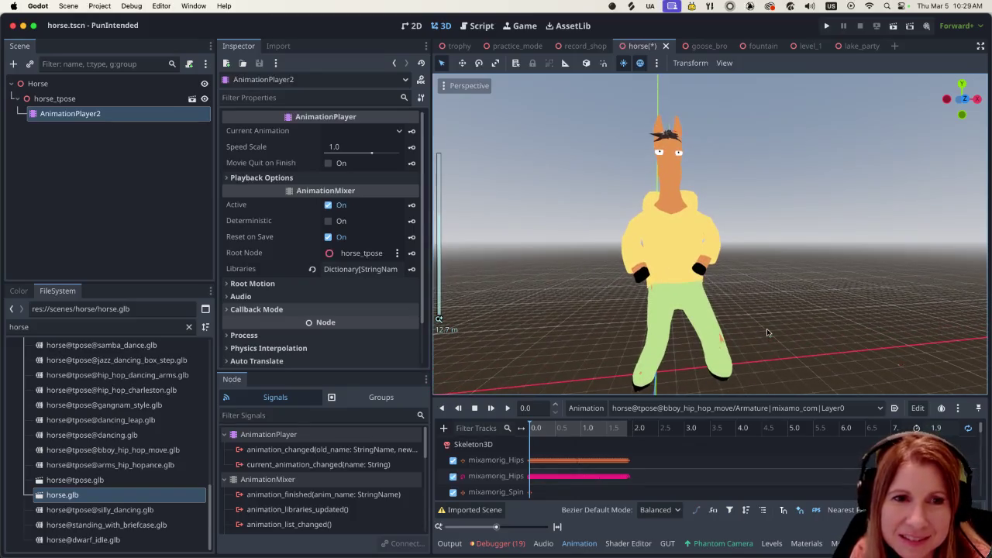
scroll(768, 333, "up", 2)
middle_click_drag(765, 330, 462, 326)
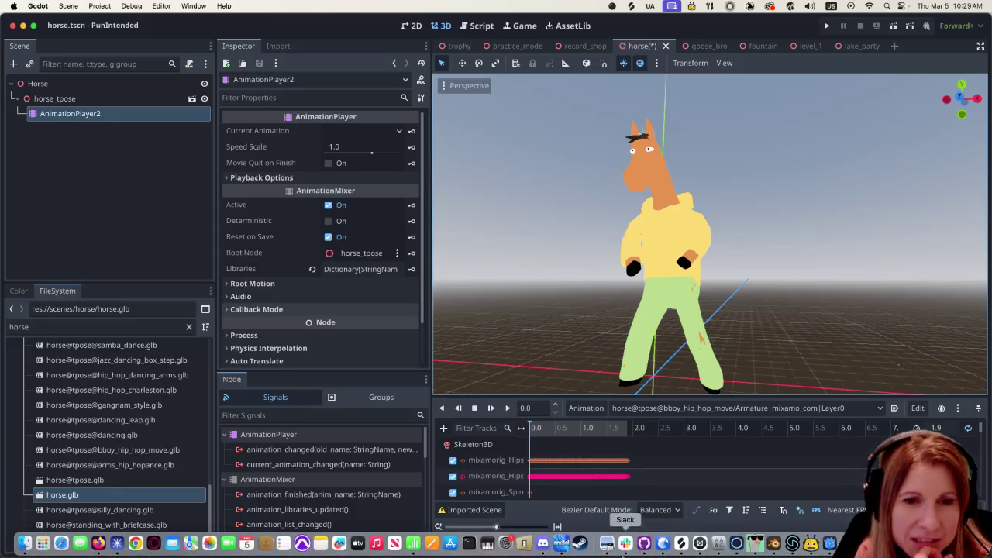
left_click(774, 550)
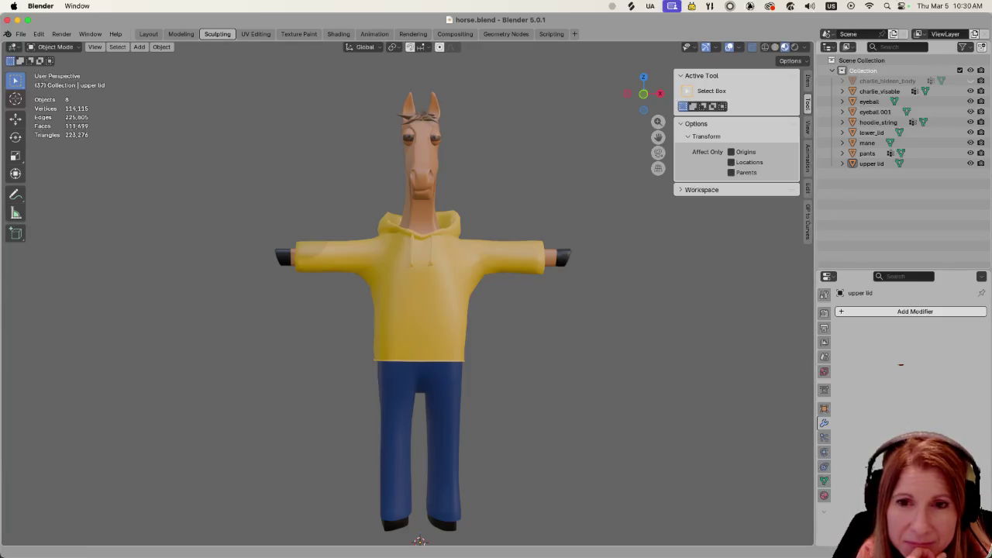
key("super+Tab")
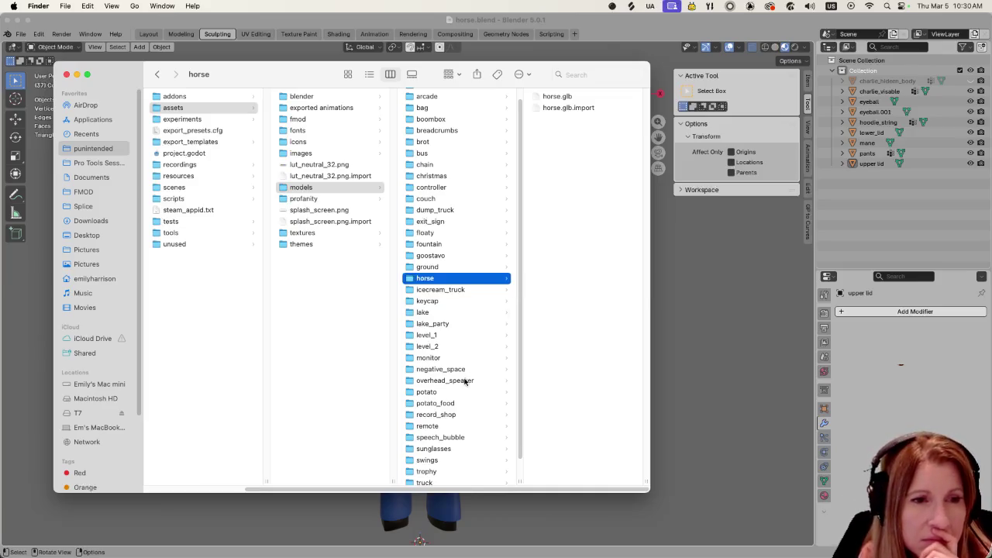
Open the project's scenes/horse folder in Finder
scroll(465, 381, "down", 2)
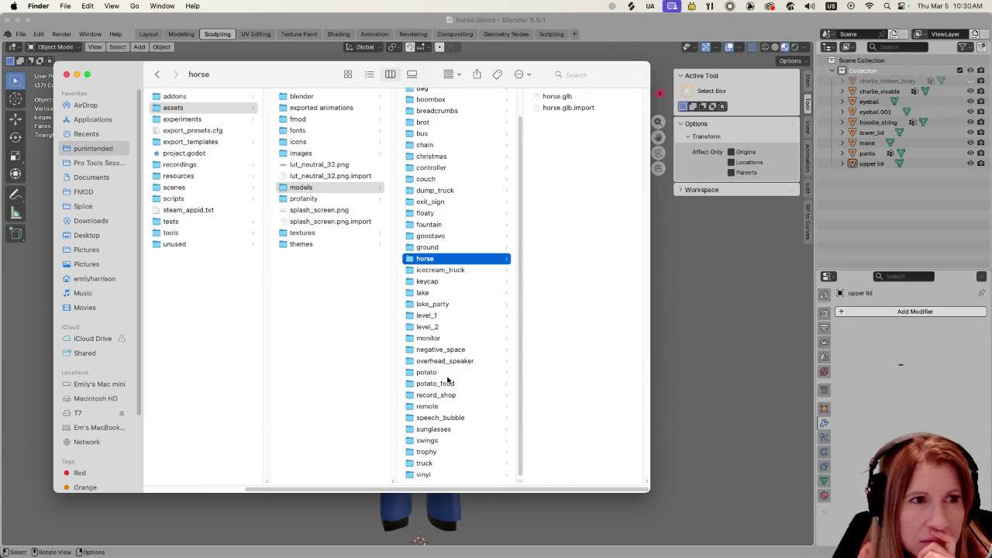
left_click(203, 187)
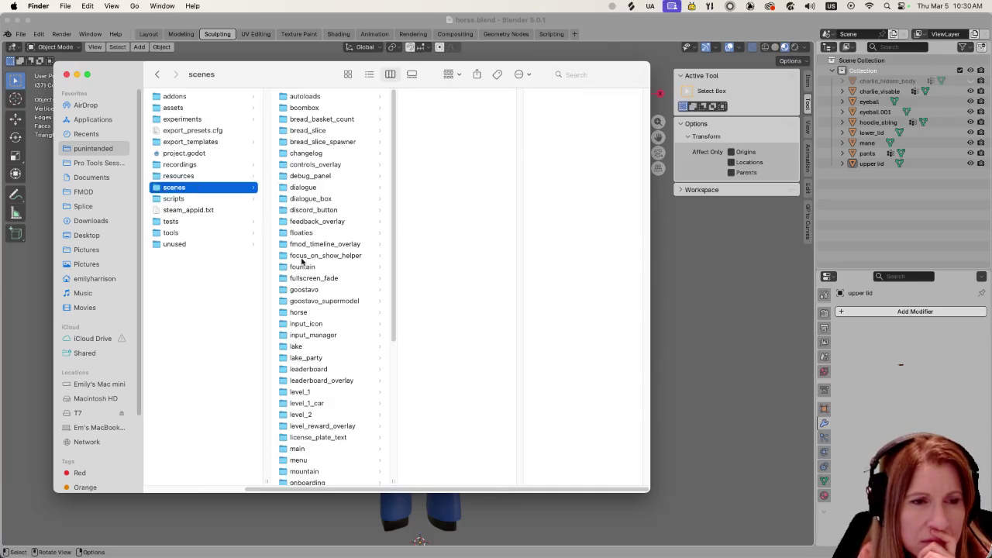
scroll(328, 363, "down", 2)
scroll(331, 354, "down", 4)
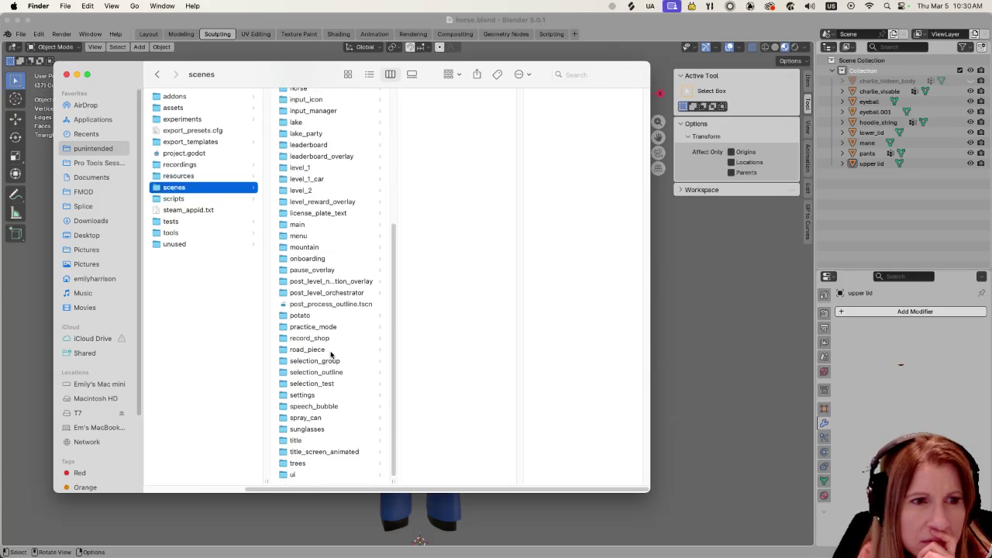
scroll(331, 354, "up", 5)
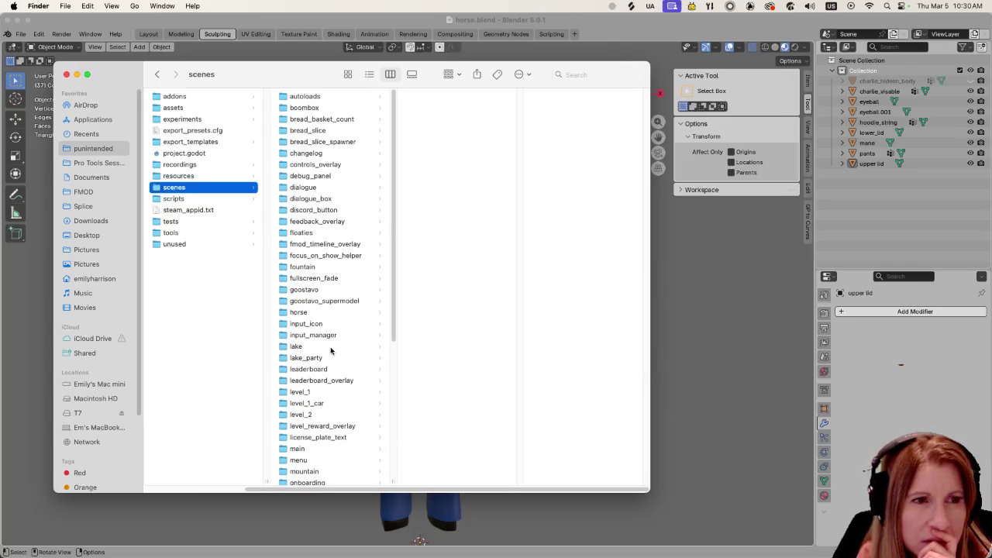
left_click(338, 313)
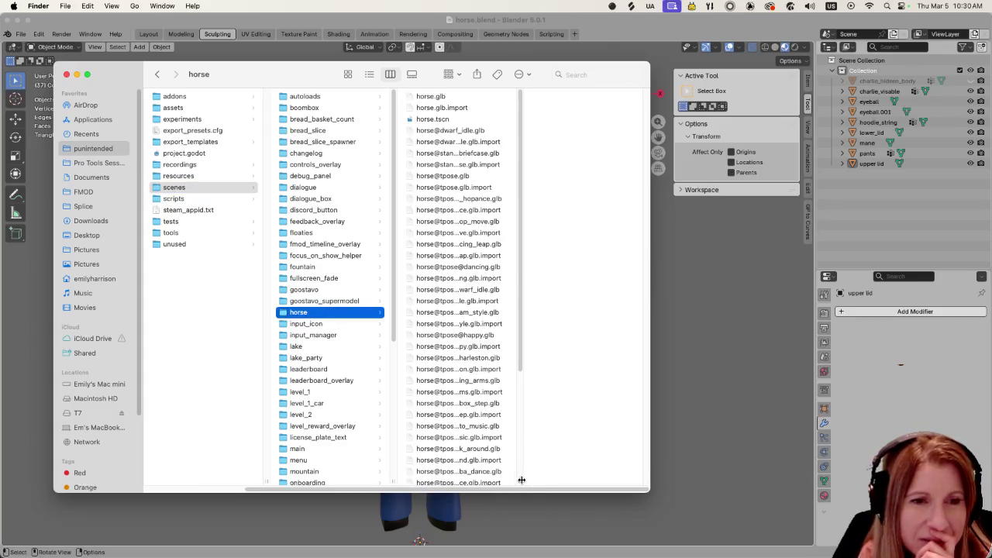
Widen the Finder window to show full file names, select only horse.glb, and return to Blender
left_click_drag(522, 480, 656, 482)
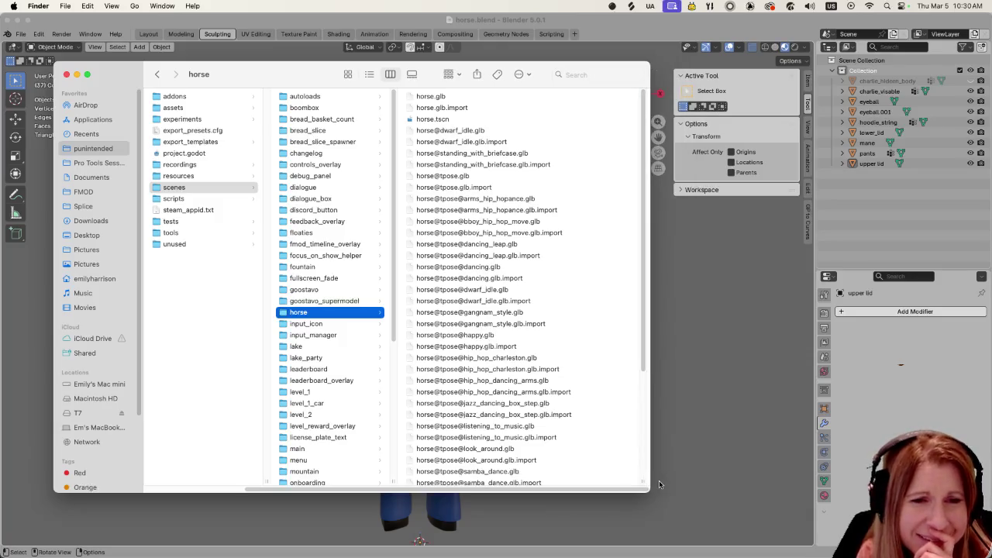
left_click_drag(645, 482, 678, 481)
scroll(628, 433, "down", 5)
scroll(621, 433, "up", 5)
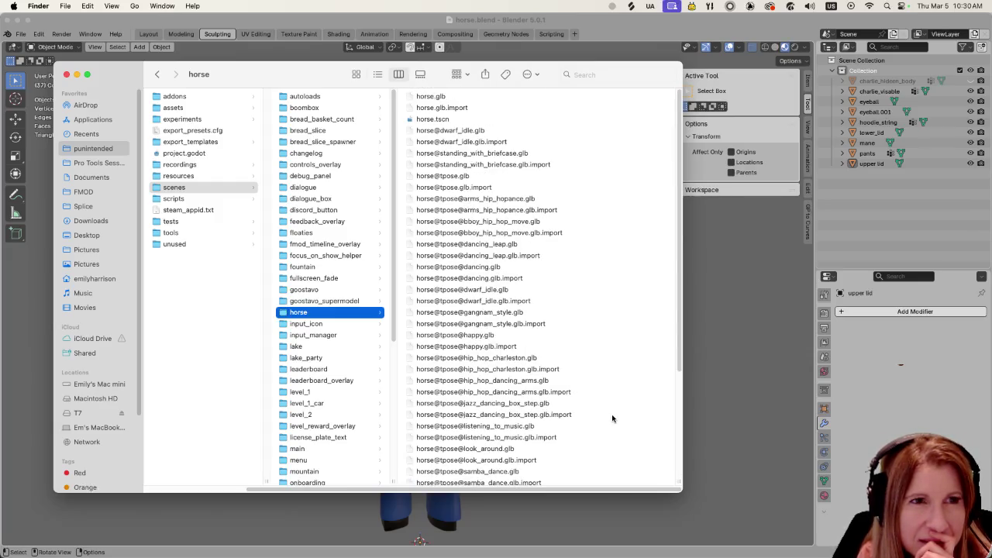
left_click(474, 99)
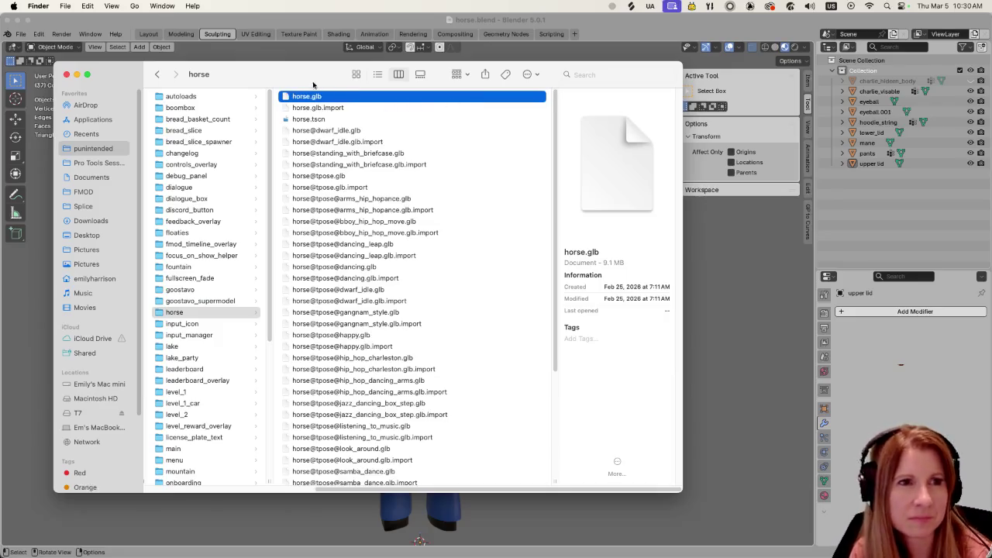
left_click(327, 108, "shift")
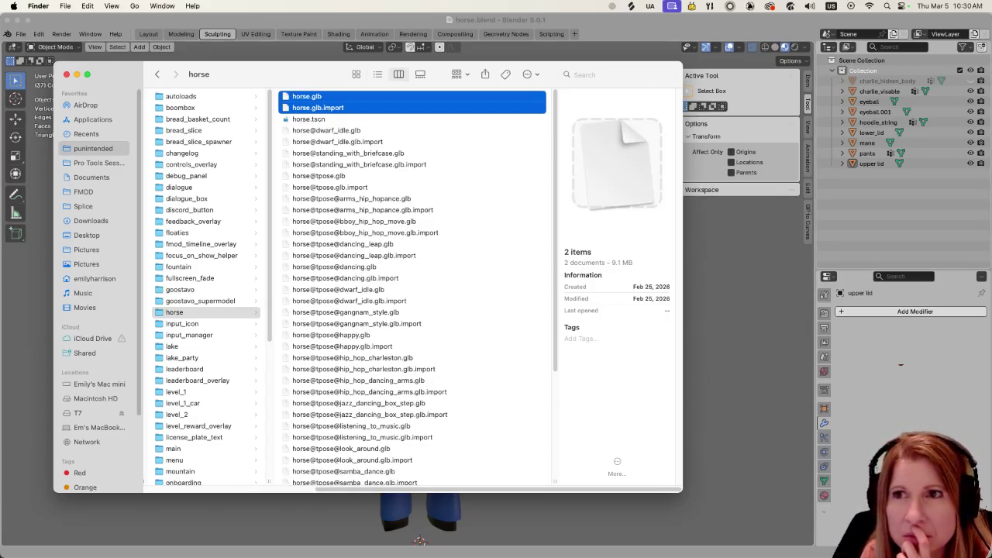
left_click(351, 106)
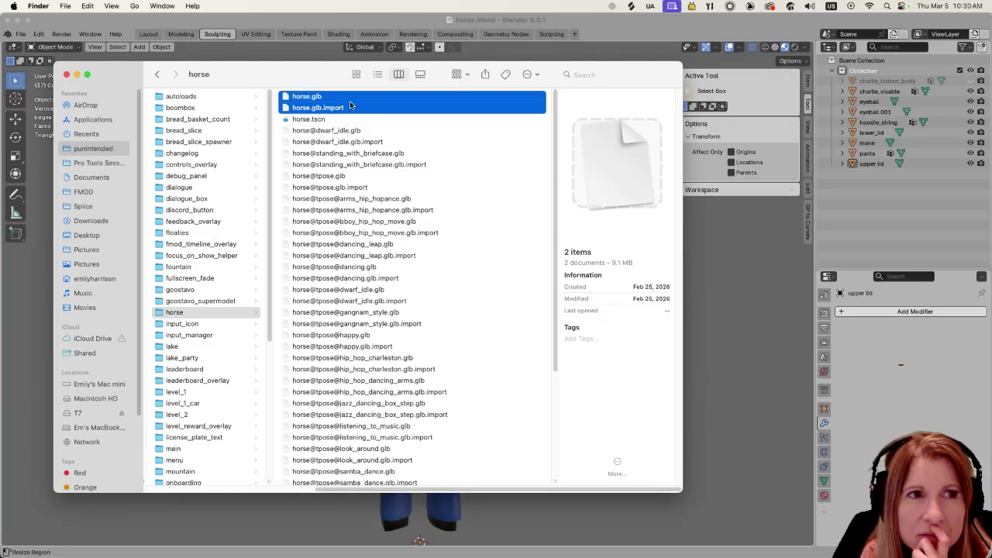
left_click(417, 126)
left_click(325, 96)
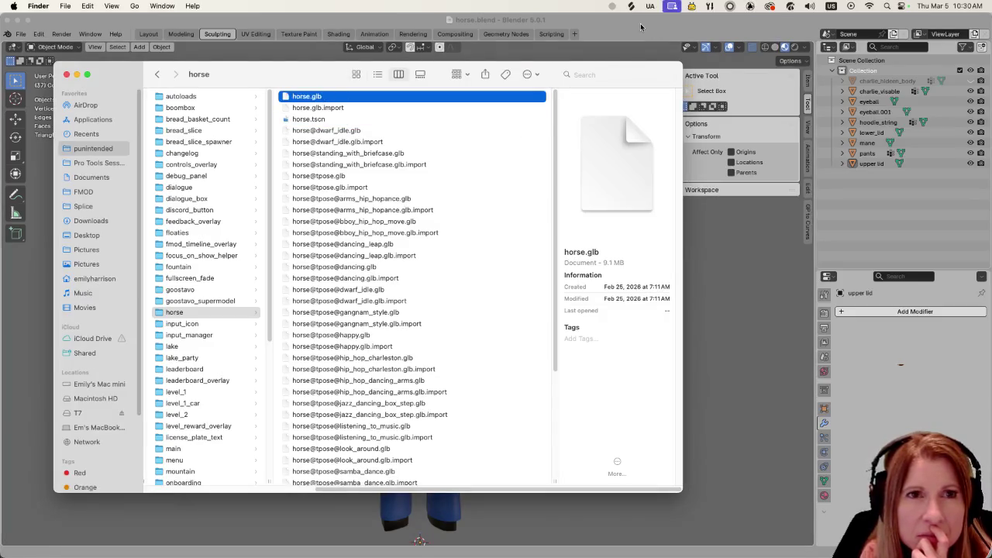
left_click(641, 27)
left_click(23, 35)
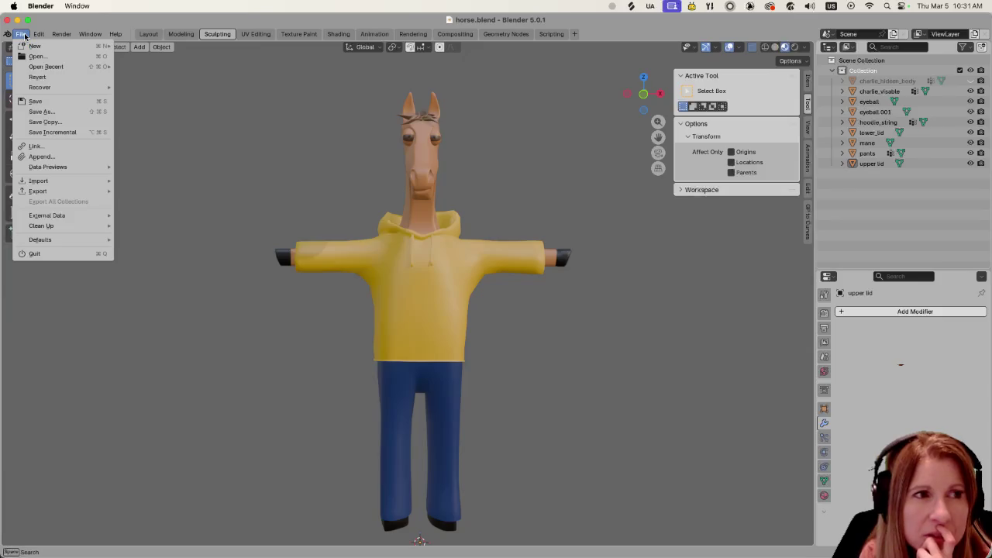
mouse_move(38, 191)
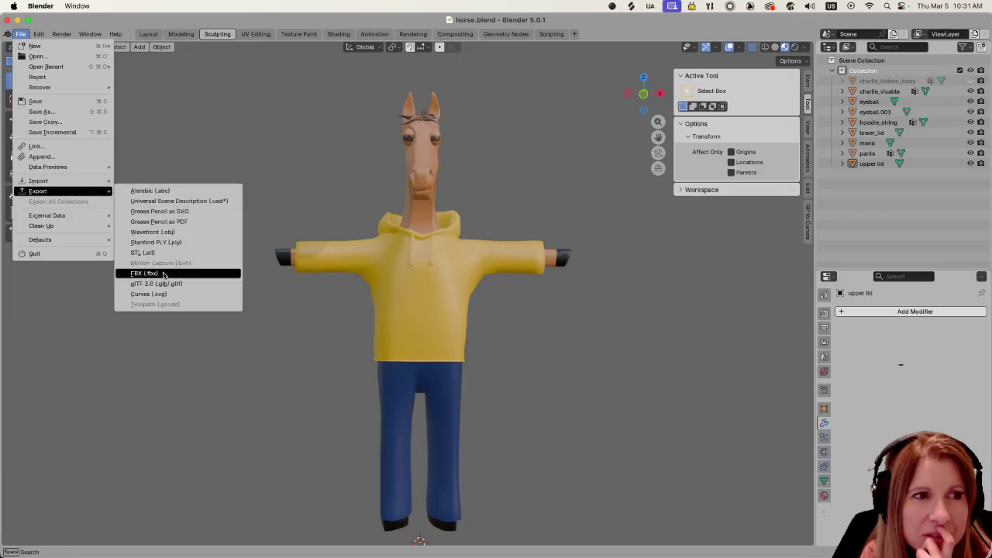
Export the horse as glTF into godotproj/scenes/horse, overwriting horse.glb
left_click(164, 284)
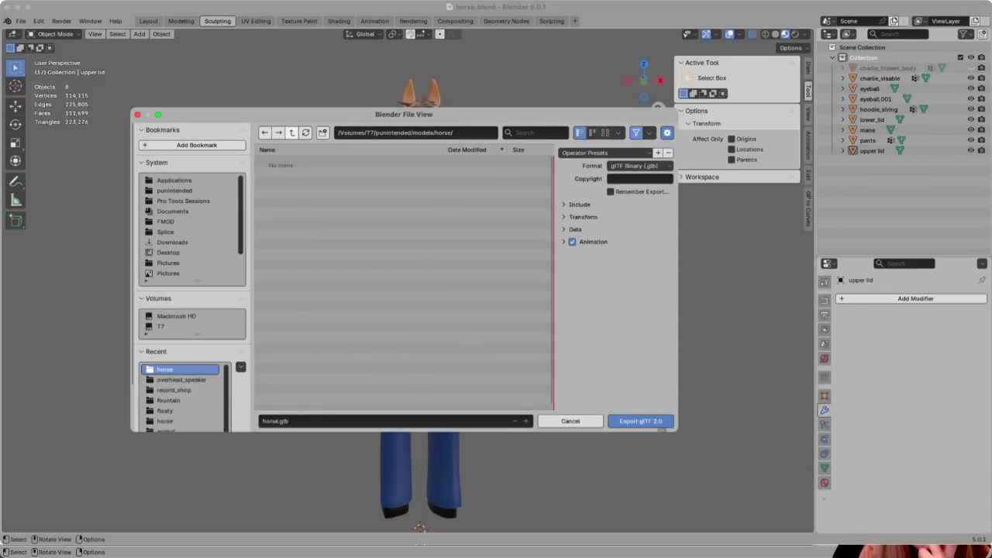
left_click(292, 133)
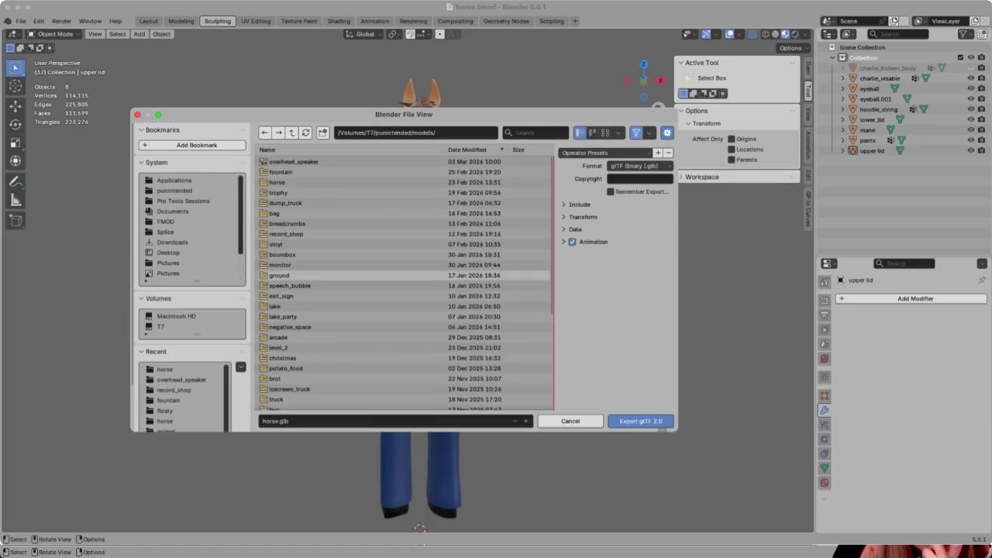
left_click(174, 190)
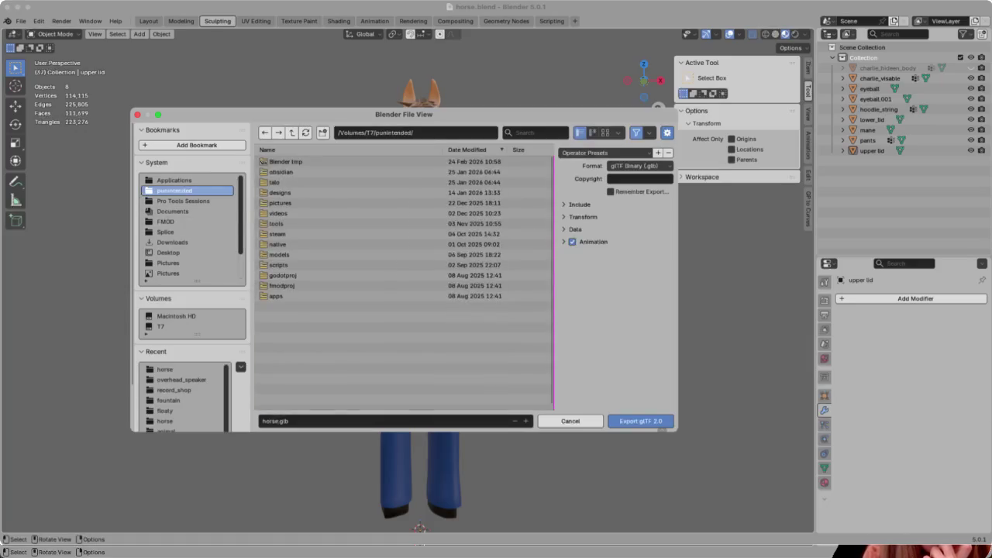
double_click(282, 275)
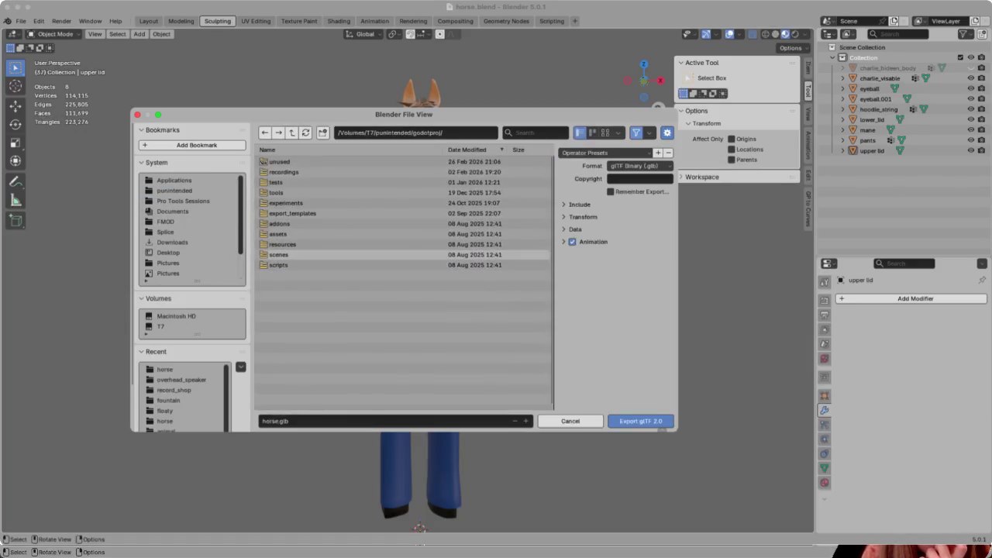
double_click(281, 254)
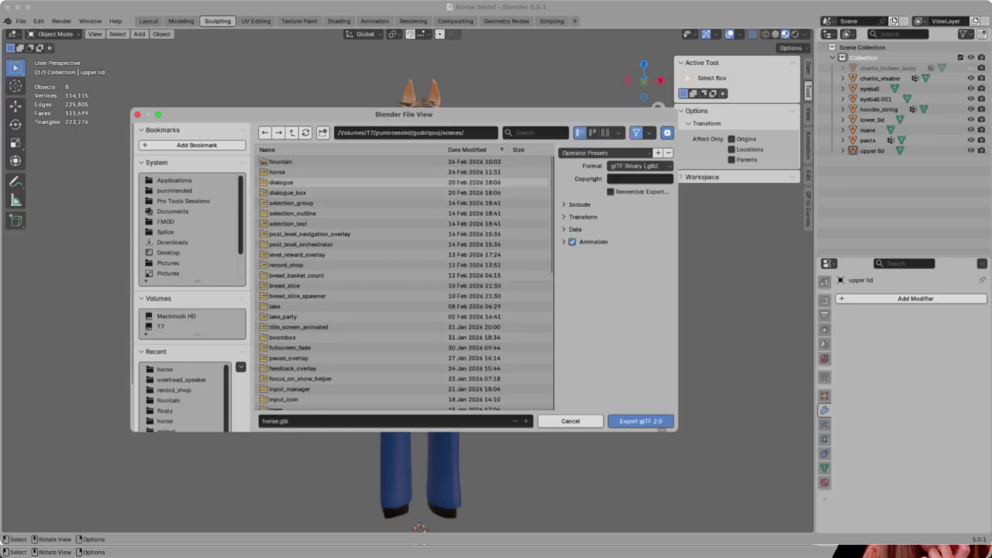
double_click(278, 172)
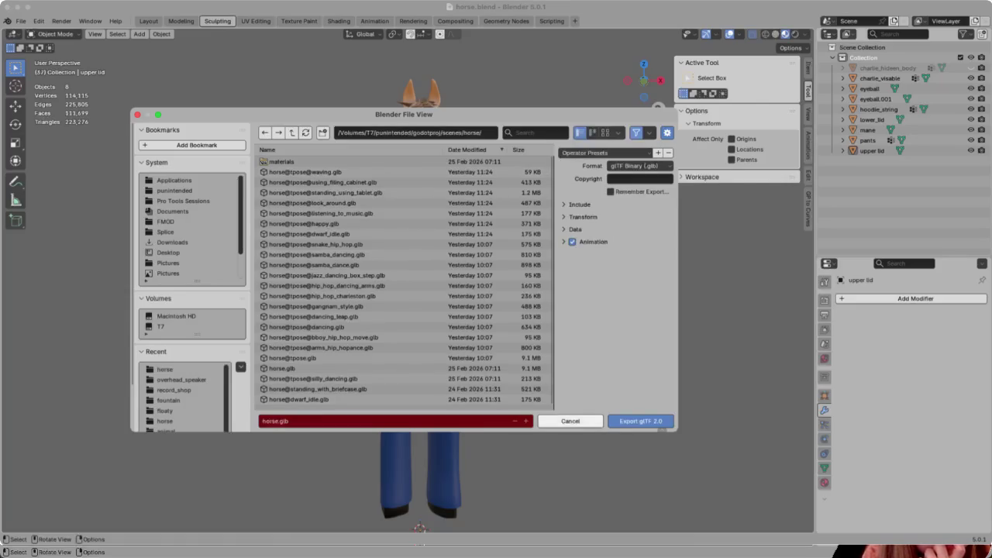
left_click(640, 421)
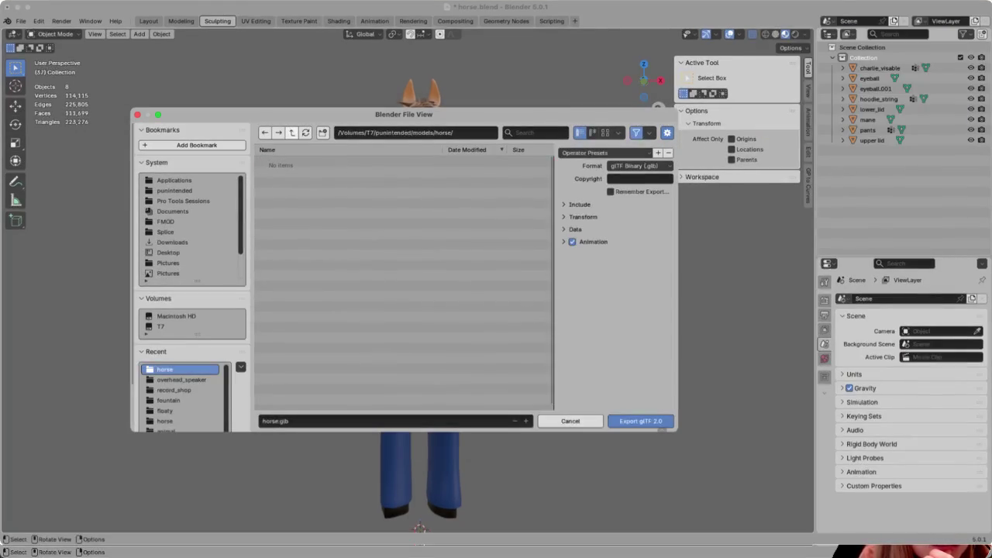
Re-export the horse over horse.glb in godotproj/scenes/horse, then switch to Godot
left_click(291, 132)
left_click(174, 190)
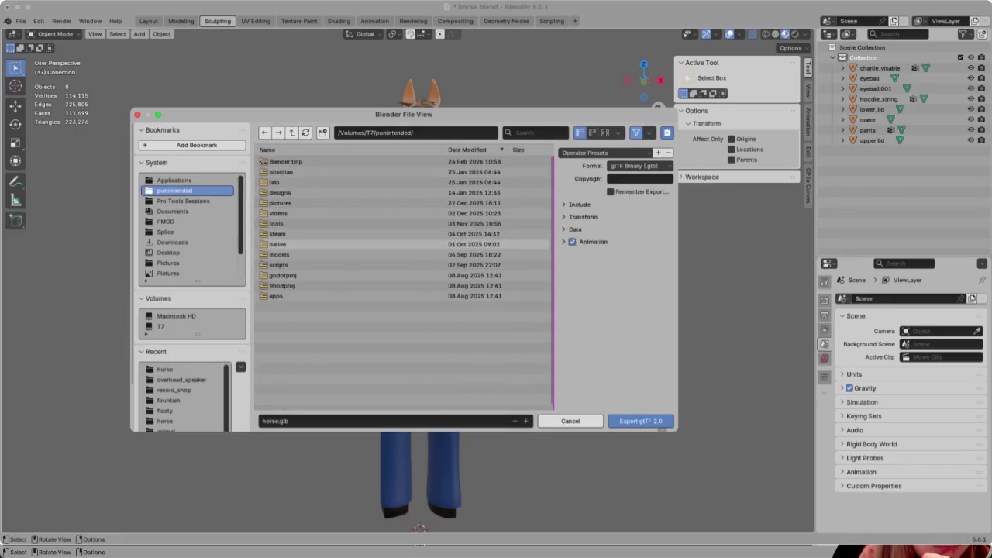
double_click(283, 276)
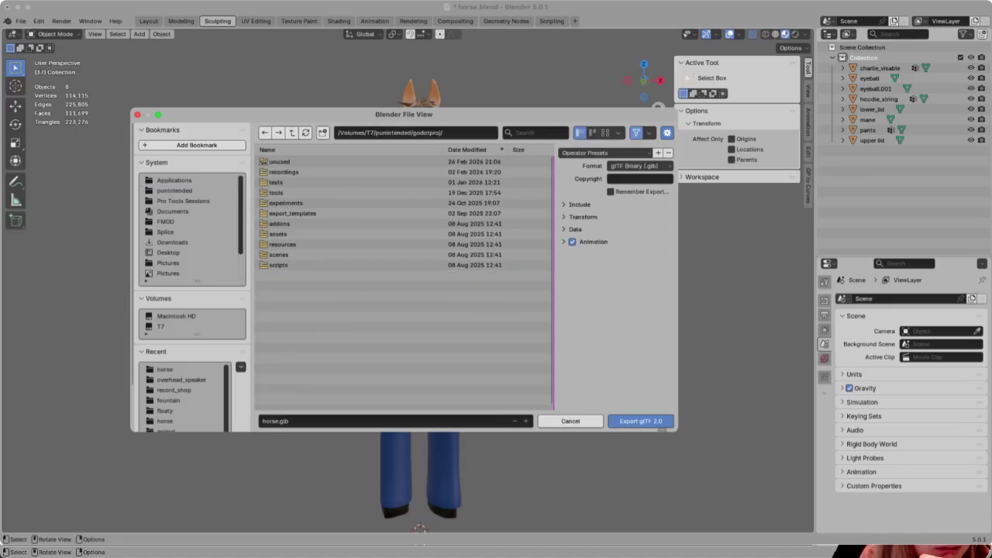
double_click(279, 254)
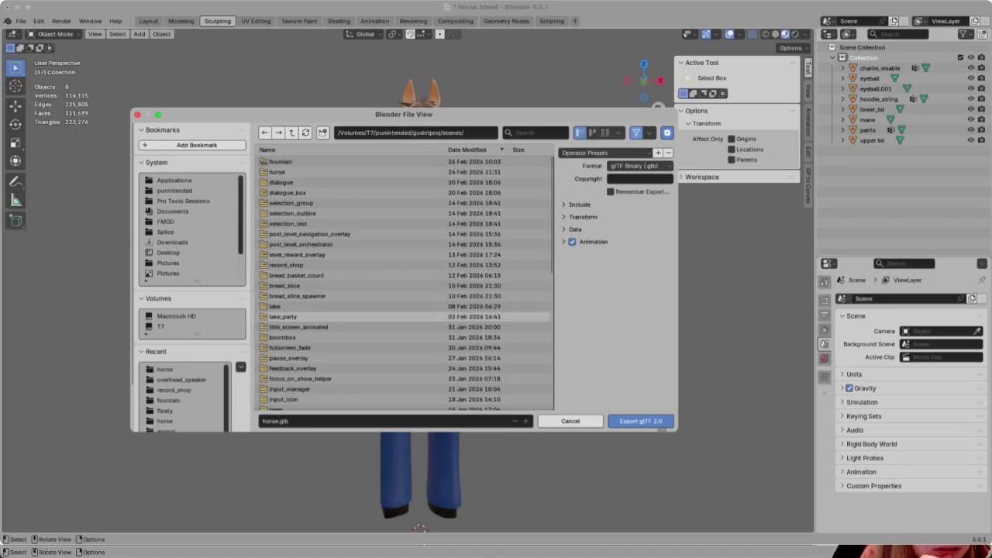
double_click(278, 171)
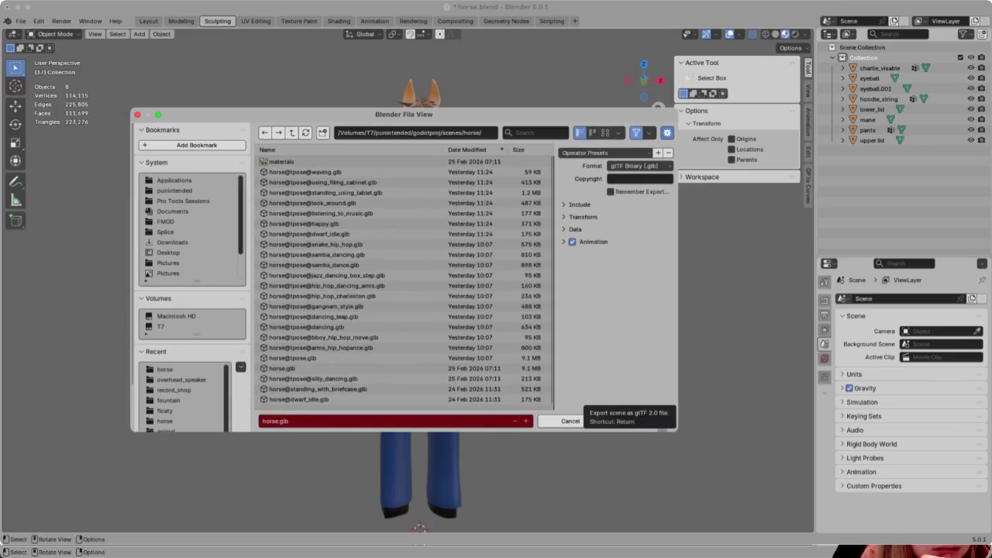
left_click(620, 421)
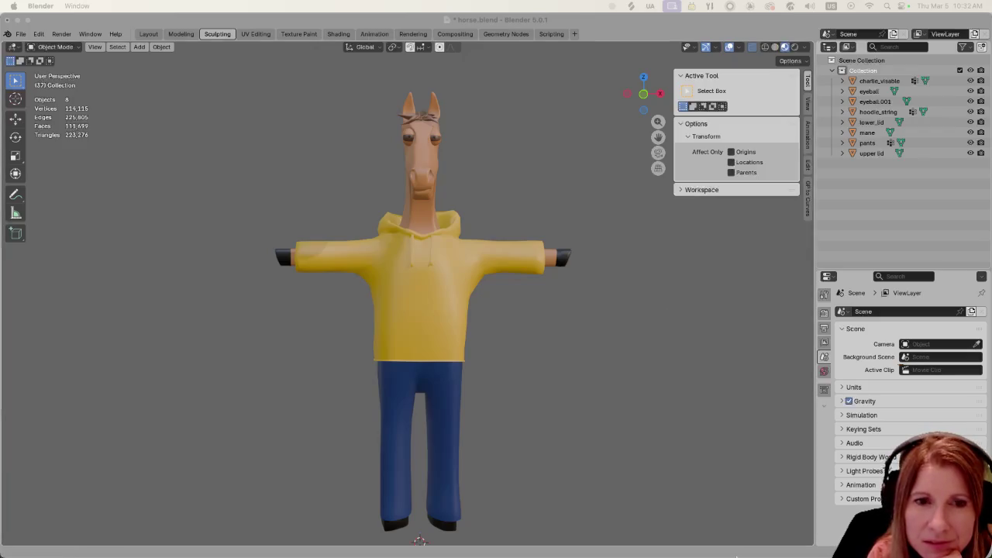
mouse_move(811, 542)
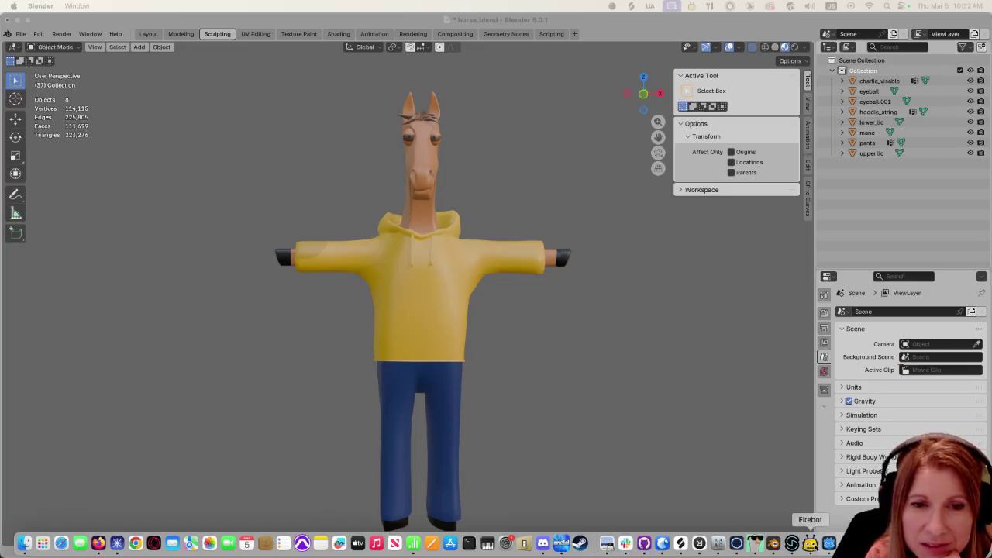
left_click(831, 544)
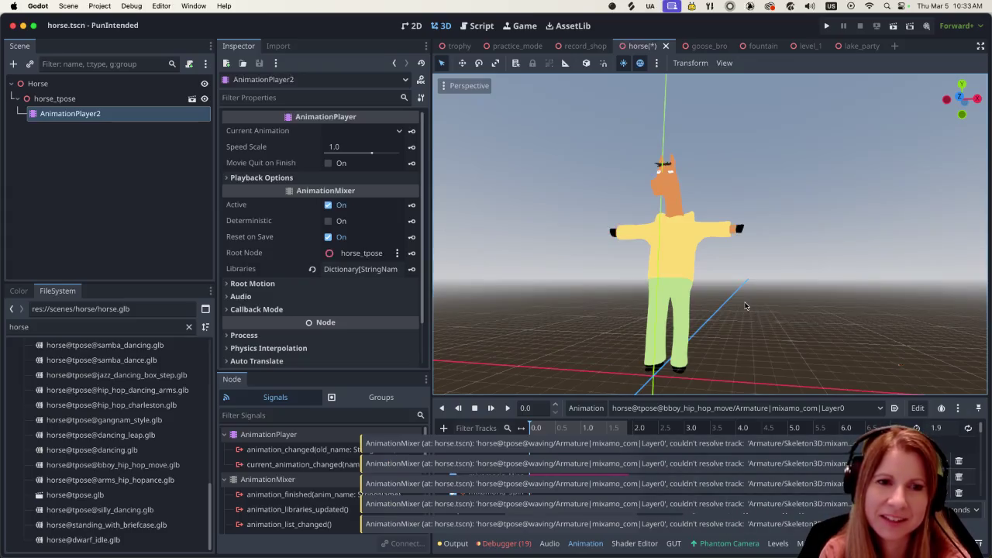
Zoom and orbit the horse.tscn viewport to inspect the reimported horse's T-pose
scroll(746, 305, "up", 2)
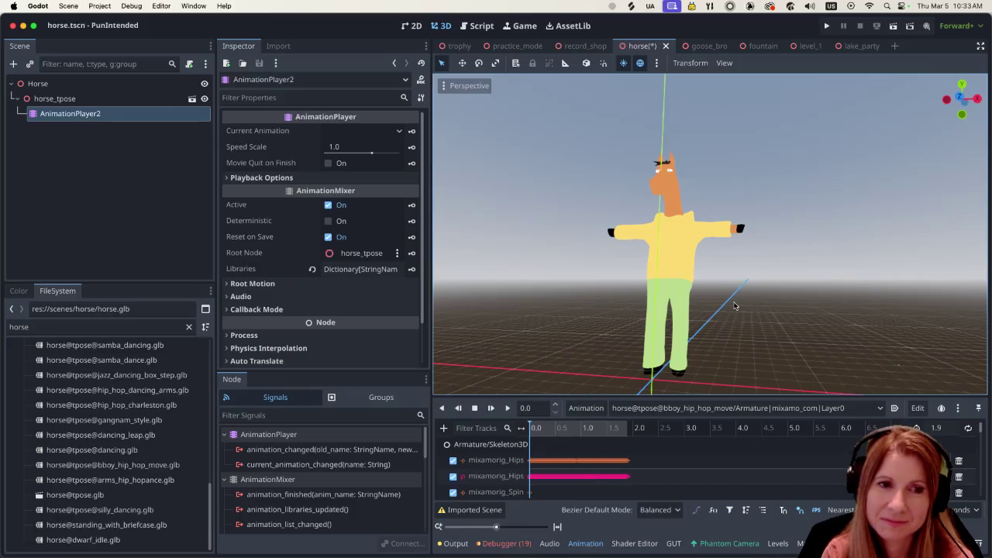
scroll(734, 307, "up", 4)
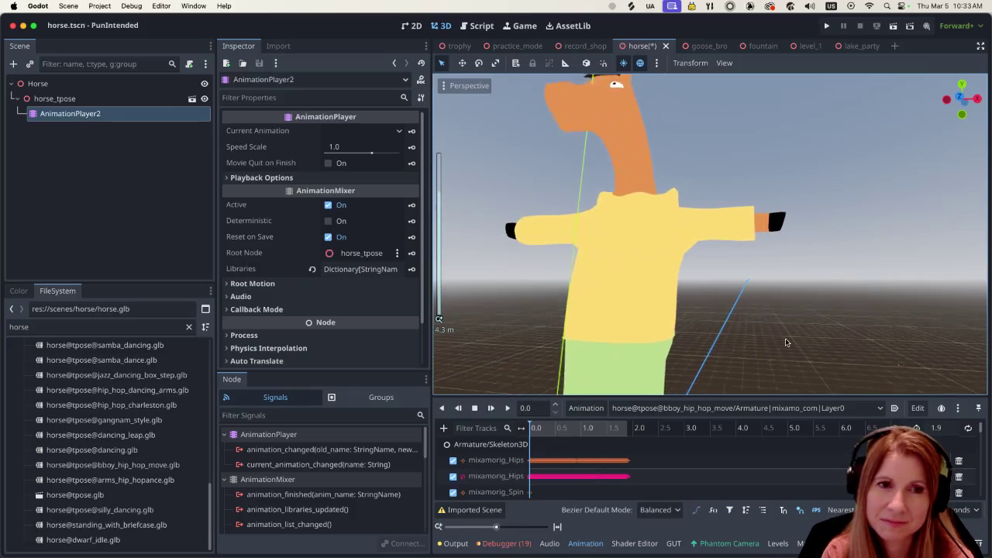
scroll(767, 325, "down", 2)
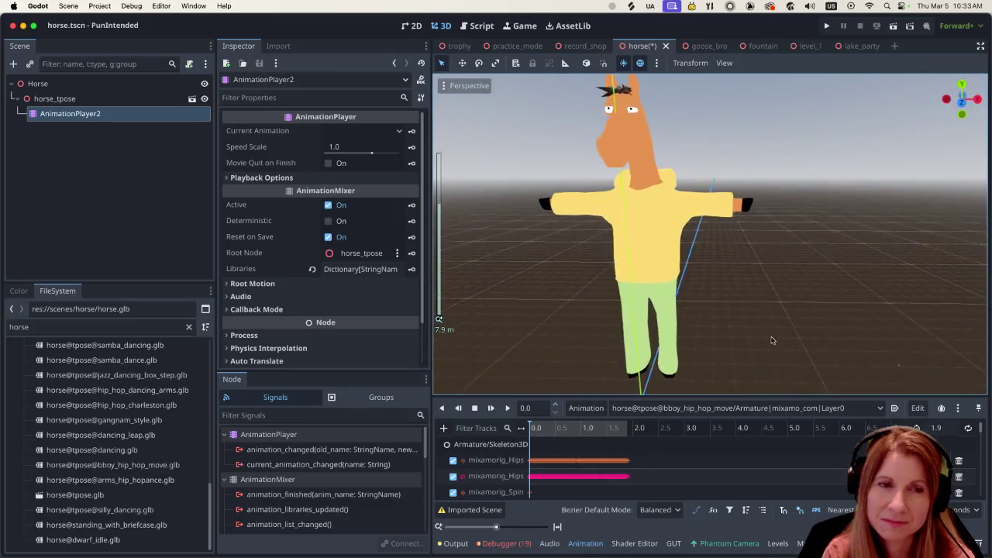
scroll(745, 306, "up", 2)
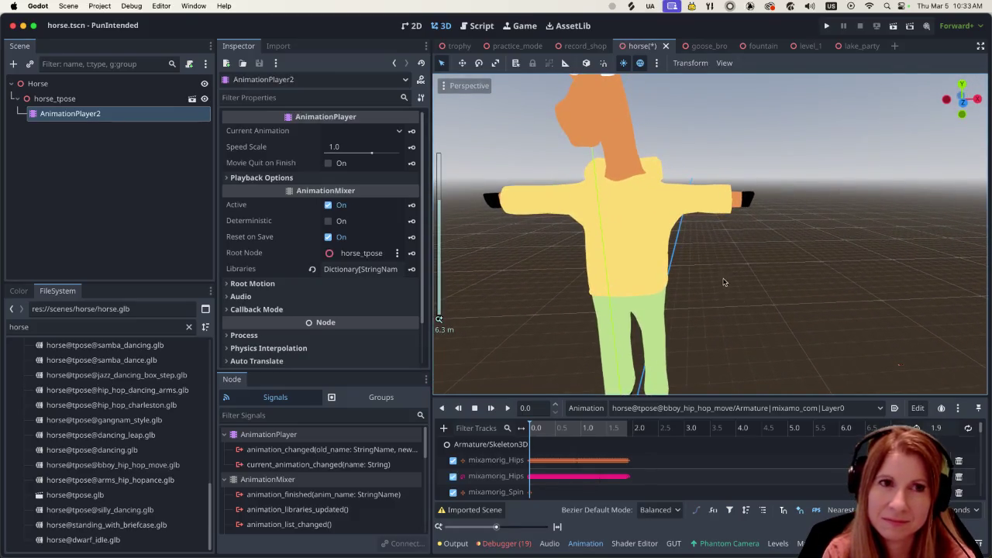
scroll(718, 279, "down", 2)
scroll(694, 281, "down", 1)
mouse_move(661, 268)
middle_mouse_down()
mouse_move(709, 255)
mouse_move(576, 256)
mouse_move(626, 249)
mouse_move(621, 232)
middle_mouse_up()
scroll(626, 250, "up", 1)
scroll(621, 232, "down", 1)
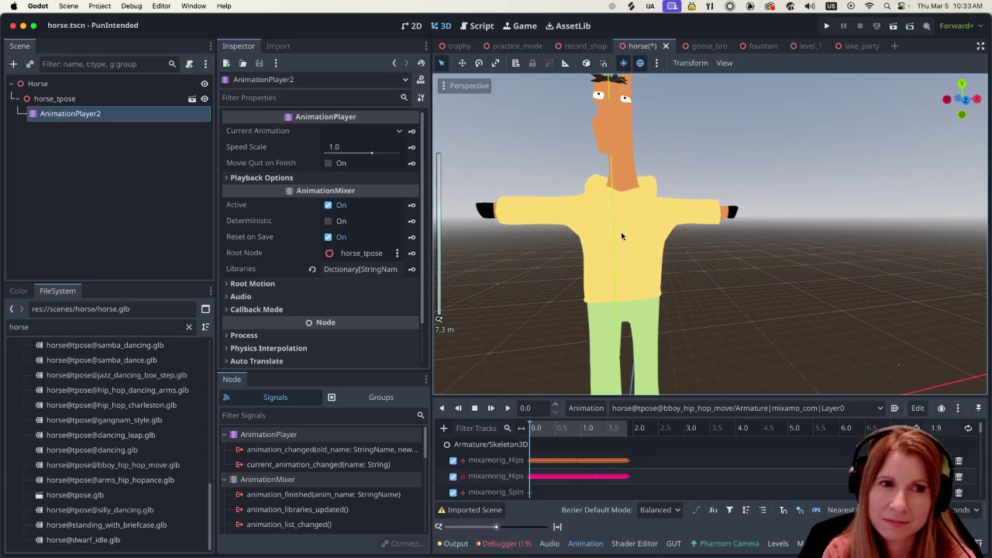
scroll(621, 232, "down", 1)
scroll(621, 232, "down", 1)
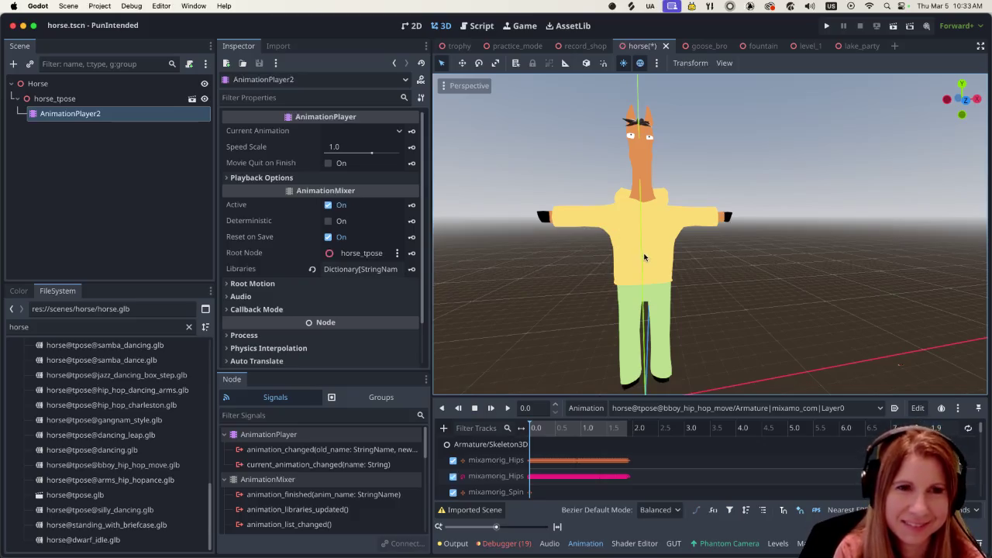
scroll(642, 253, "up", 2)
scroll(625, 276, "down", 2)
middle_click_drag(624, 277, 548, 257)
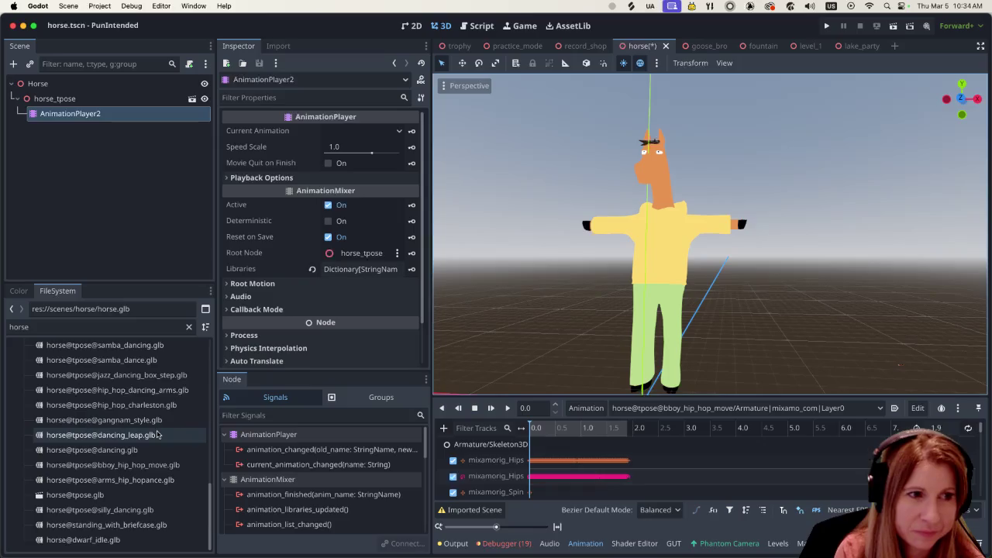
left_click(692, 409)
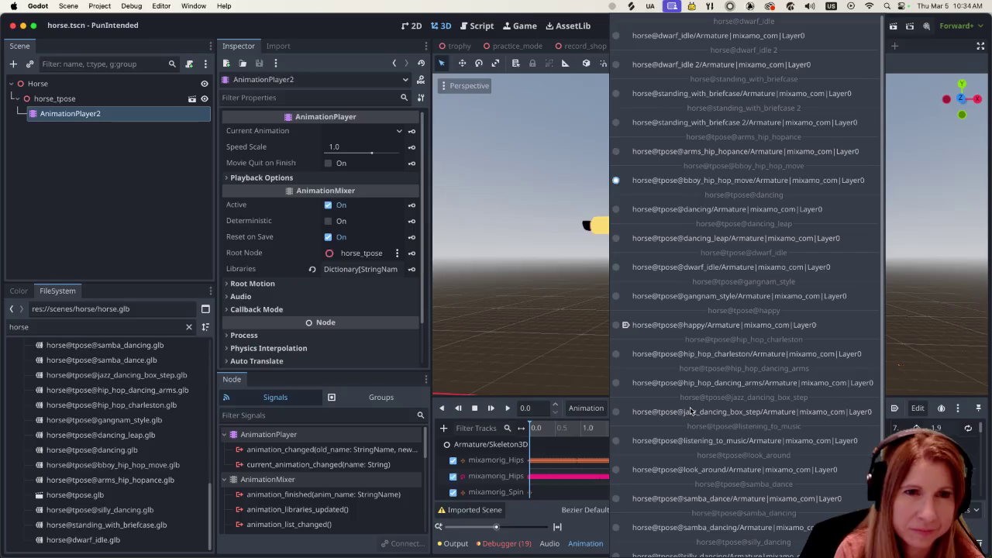
left_click(696, 499)
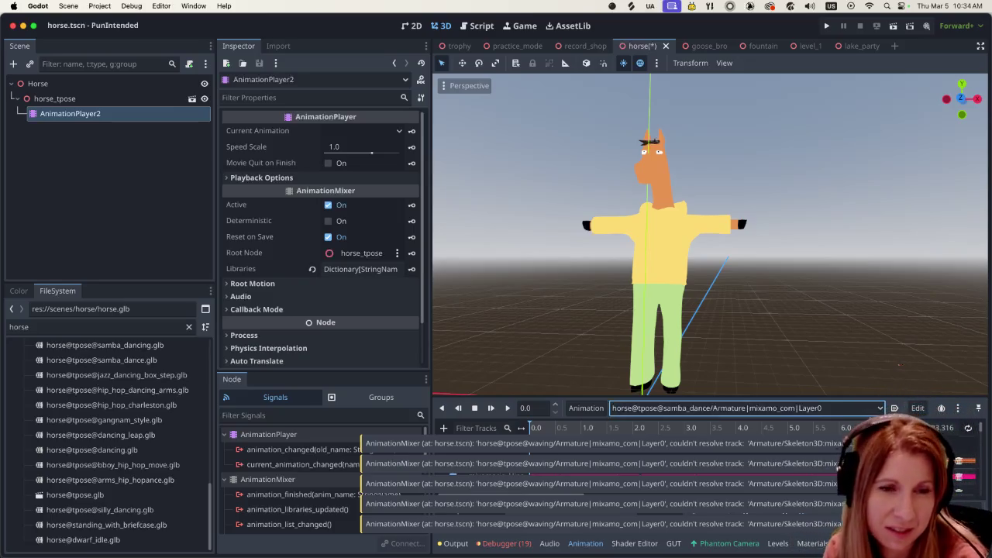
scroll(851, 429, "right", 3)
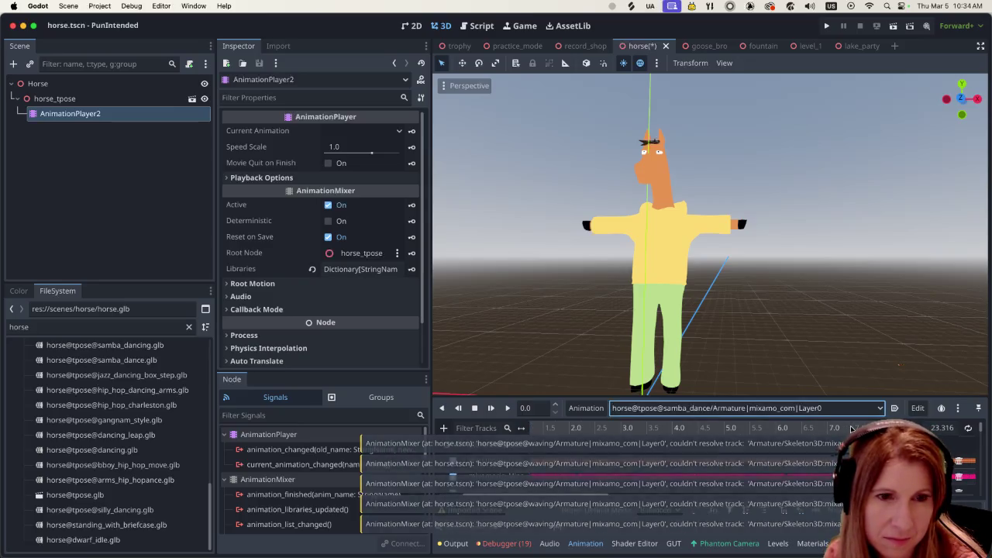
scroll(814, 371, "down", 2)
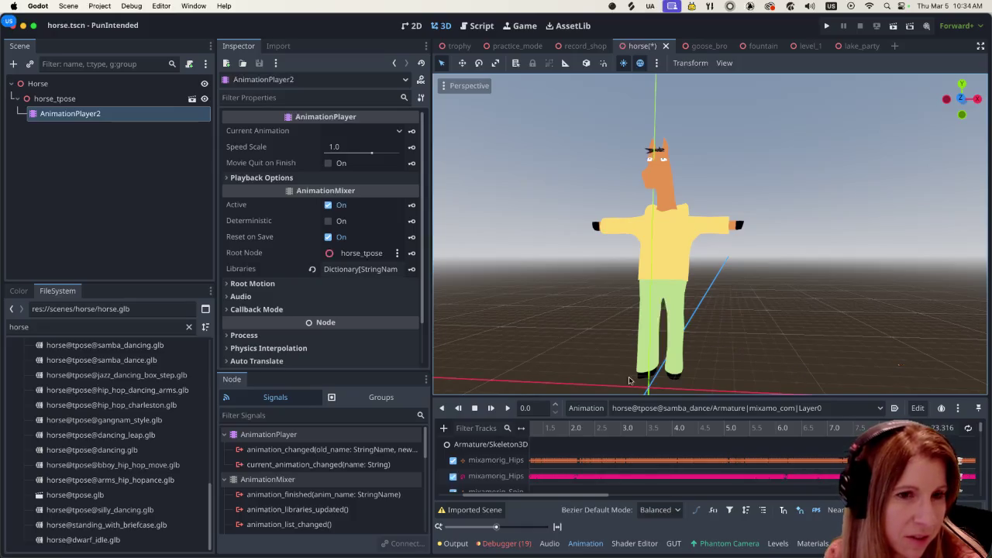
scroll(152, 478, "up", 5)
scroll(152, 477, "up", 5)
scroll(150, 475, "down", 1)
scroll(143, 465, "down", 2)
scroll(138, 462, "down", 1)
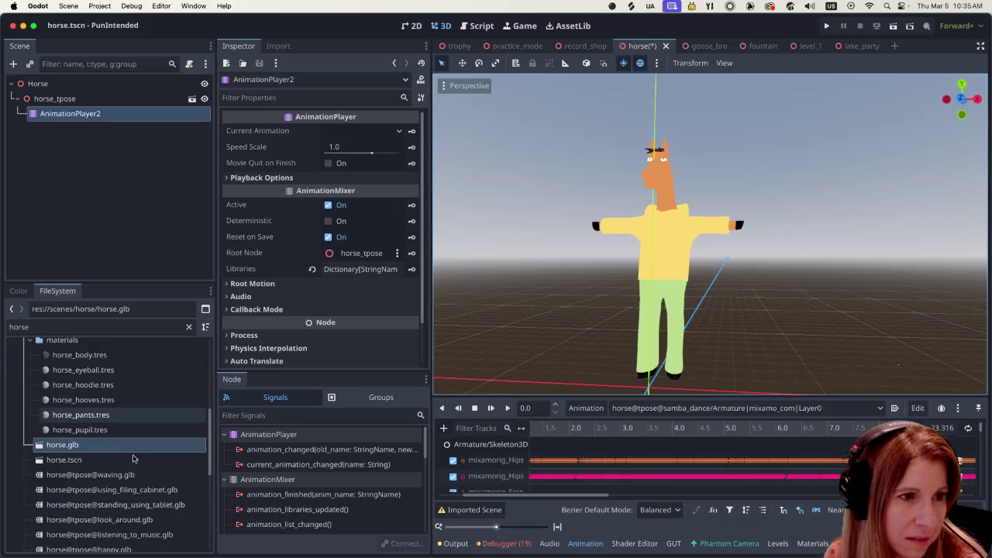
scroll(133, 458, "down", 1)
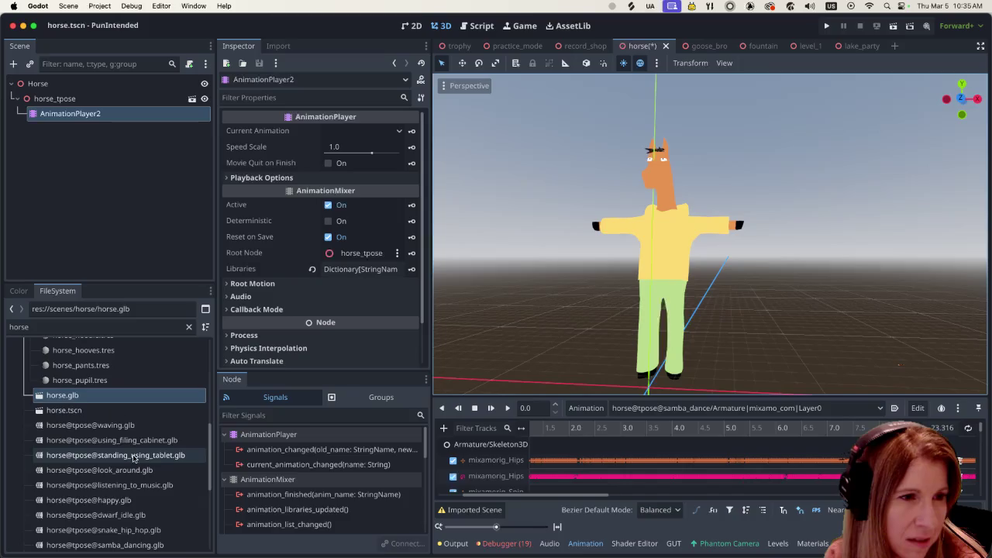
scroll(133, 459, "down", 2)
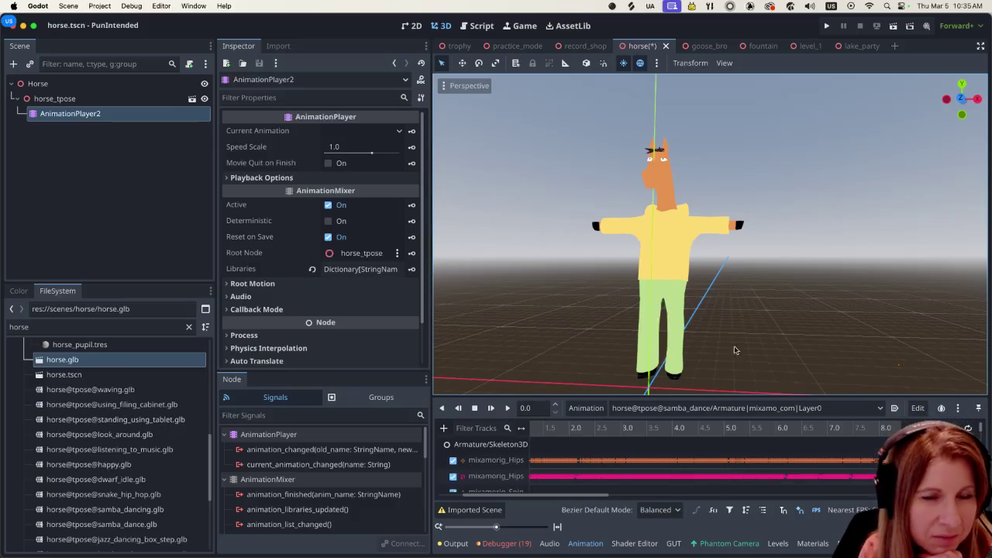
scroll(747, 356, "up", 1)
scroll(745, 357, "up", 1)
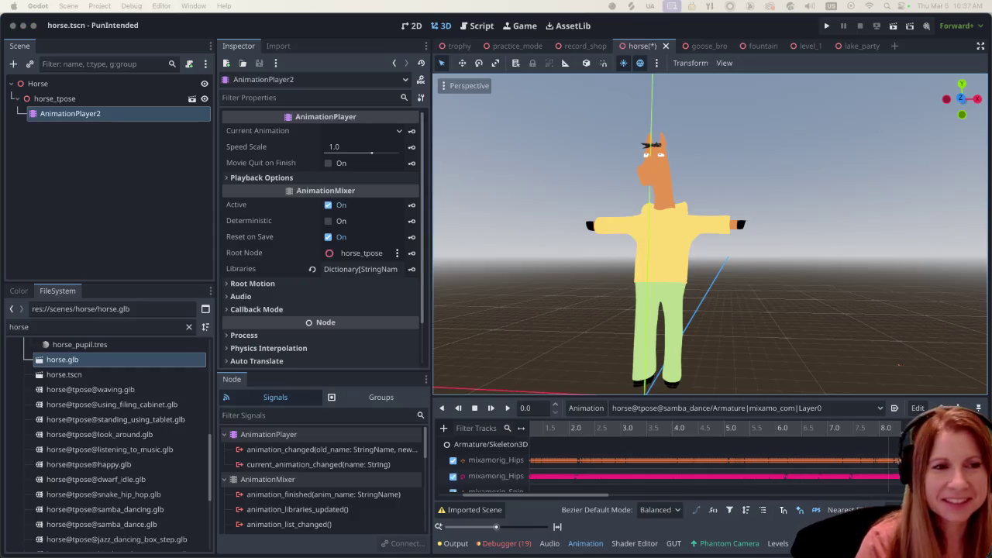
mouse_move(770, 554)
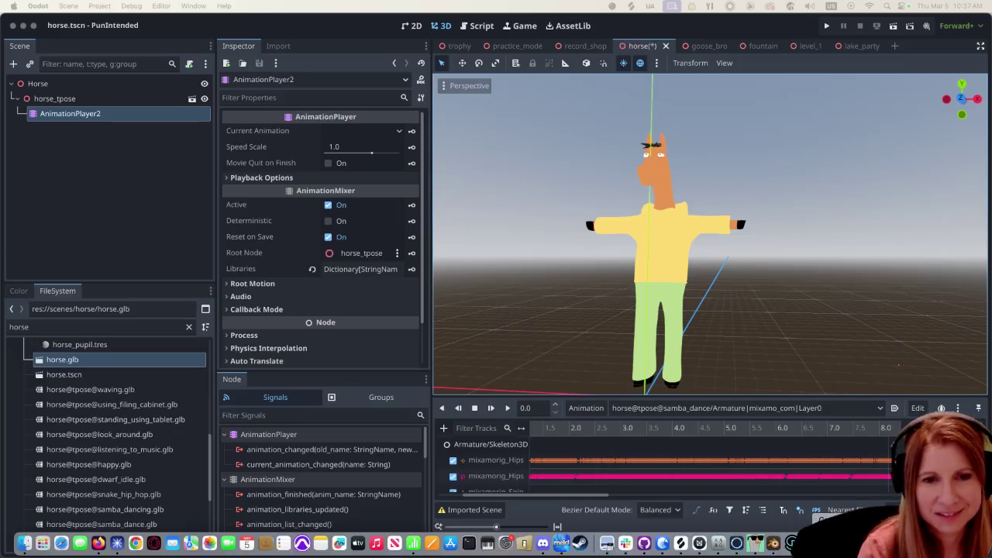
Switch from Godot to Blender with horse.blend open
left_click(774, 543)
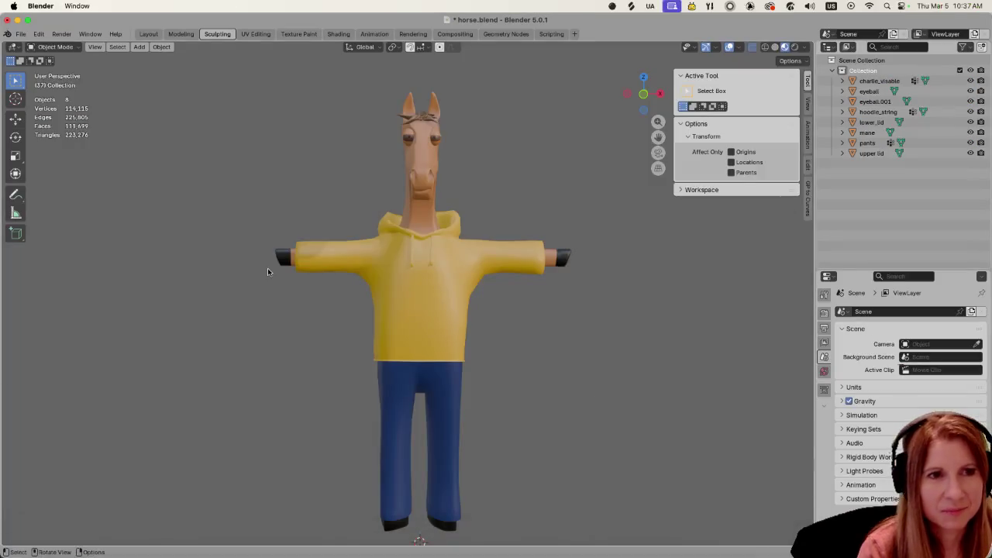
Start an FBX export from Blender's File menu and edit the horse.fbx file name
left_click(21, 33)
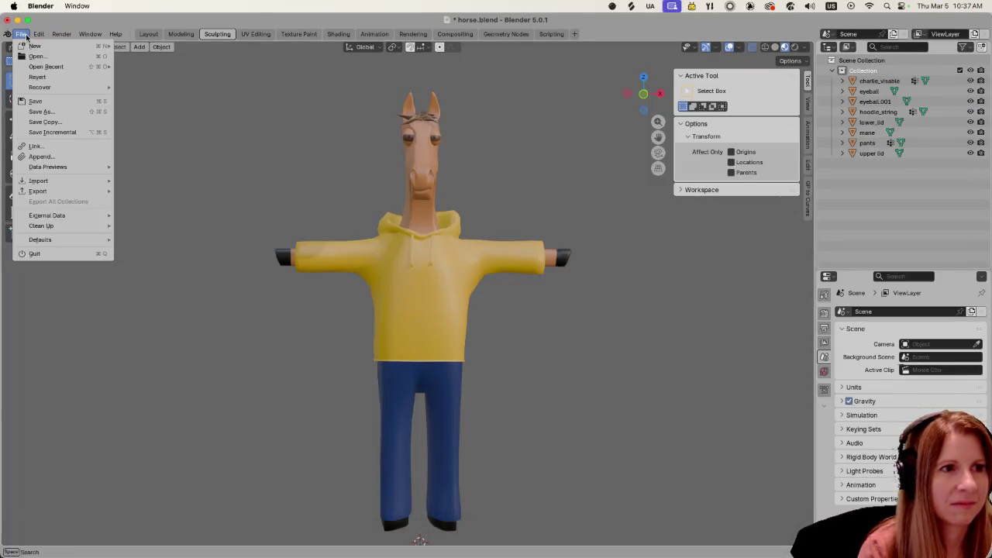
mouse_move(38, 191)
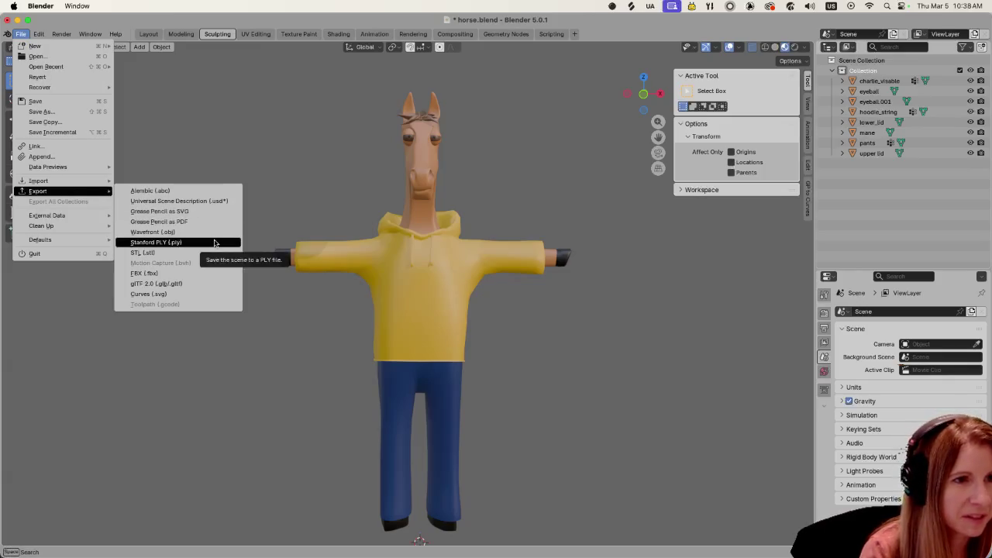
left_click(211, 279)
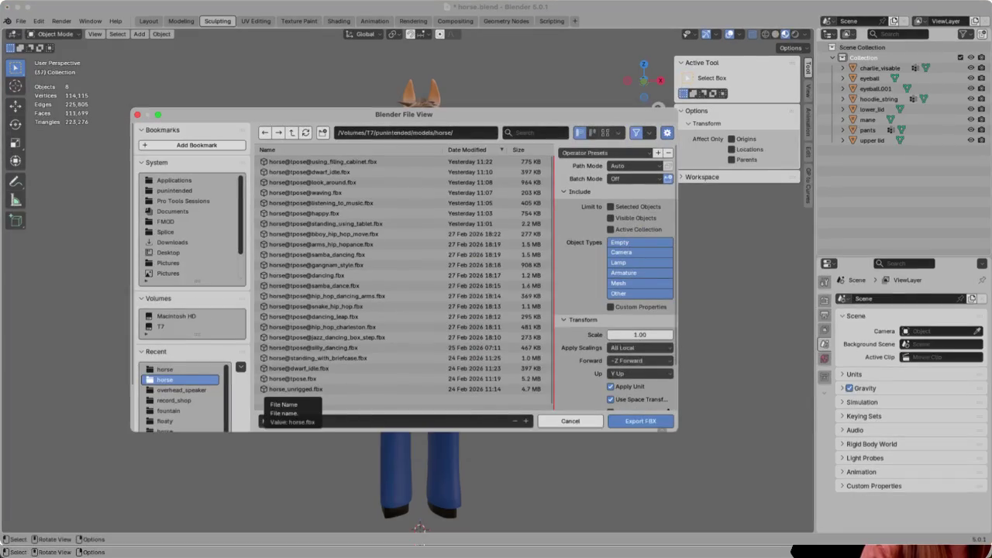
left_click(279, 421)
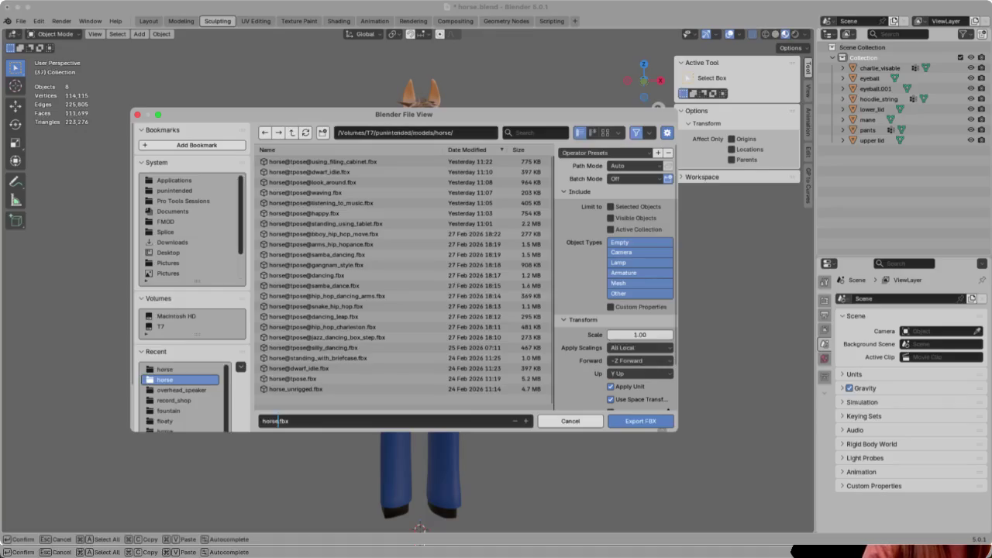
Confirm the file name horse.fbx and export the model to the models/horse folder
key("End")
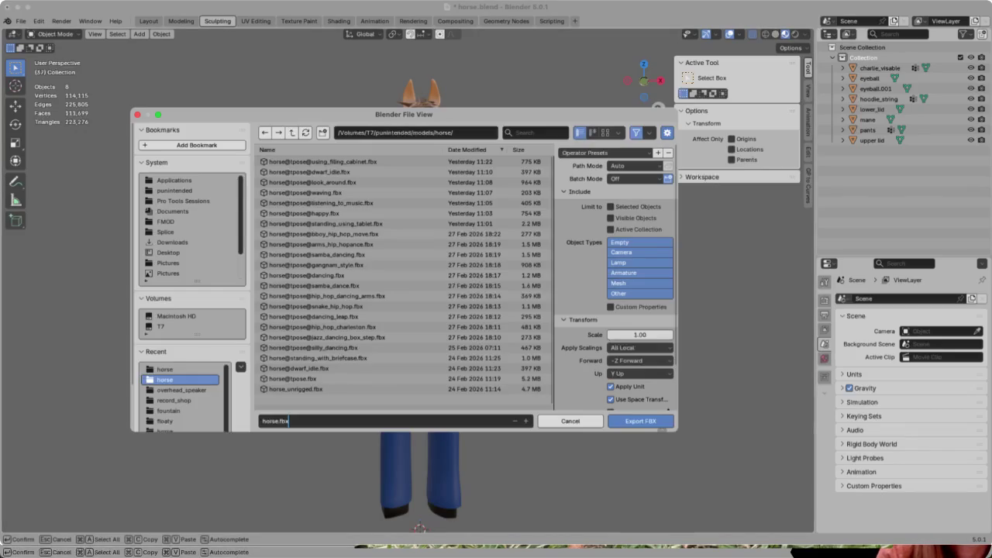
key("Return")
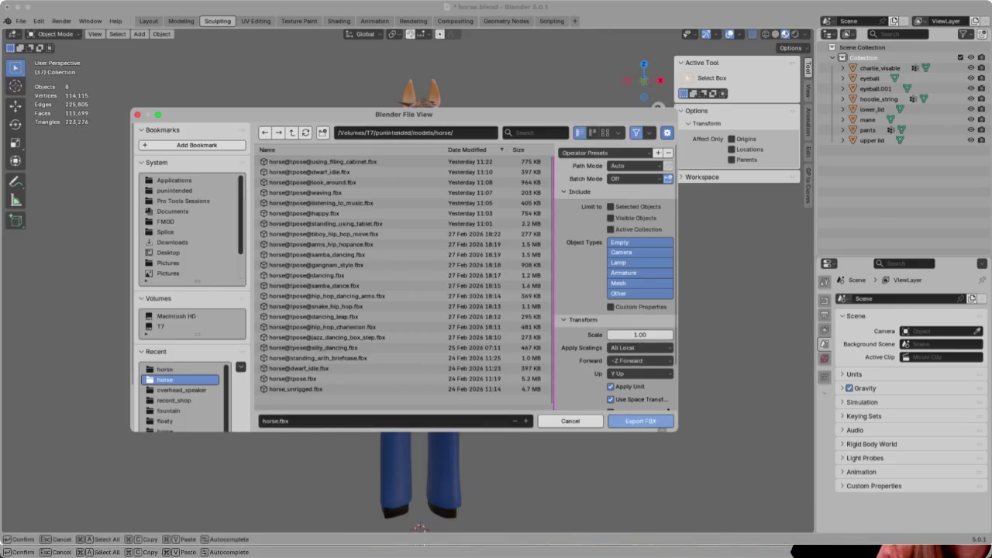
left_click(621, 421)
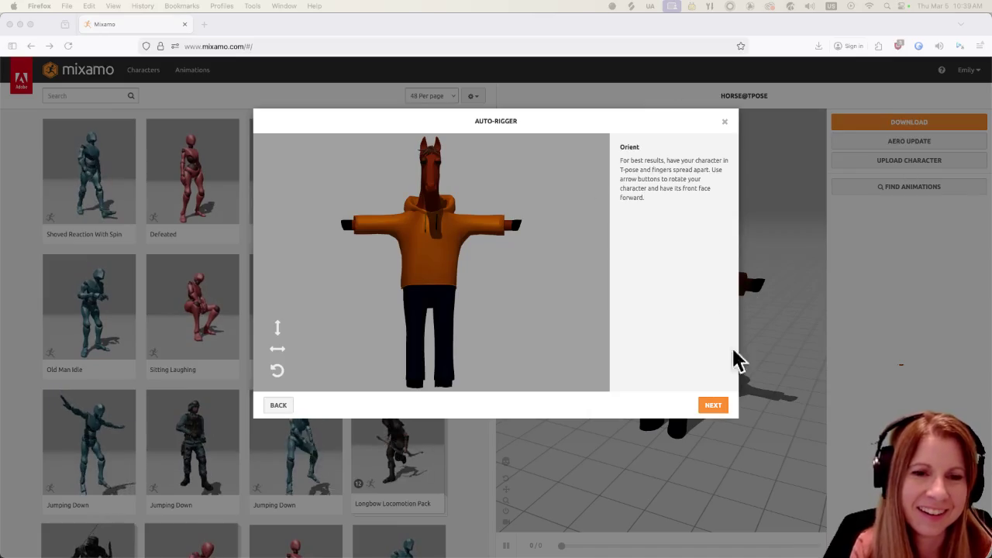
Advance Mixamo's auto-rigger from the Orient step to Place markers
left_click(715, 406)
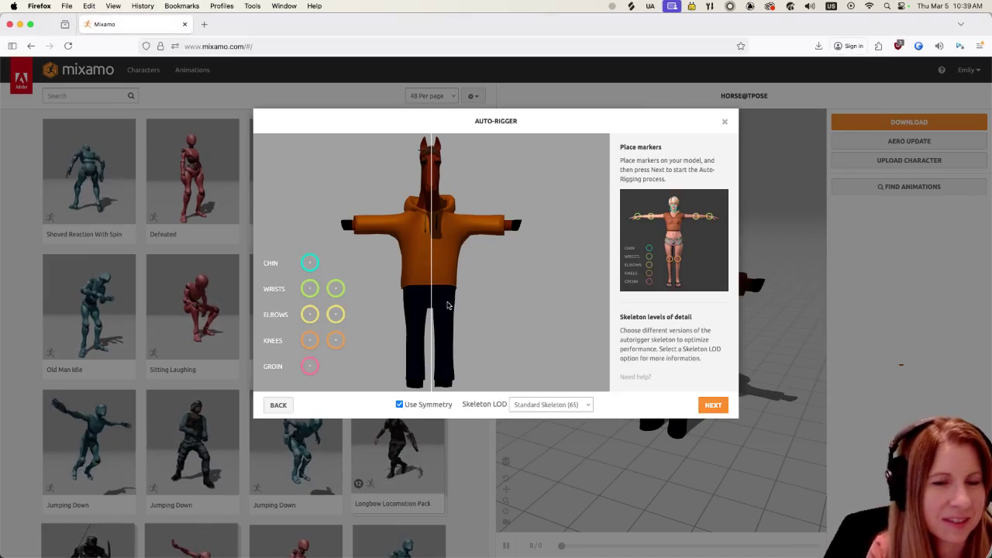
Drag the chin, wrist, elbow, knee and groin markers onto the horse, fine-tuning wrists and elbows
mouse_move(310, 263)
left_mouse_down()
mouse_move(404, 234)
mouse_move(431, 196)
left_mouse_up()
left_click_drag(310, 288, 355, 226)
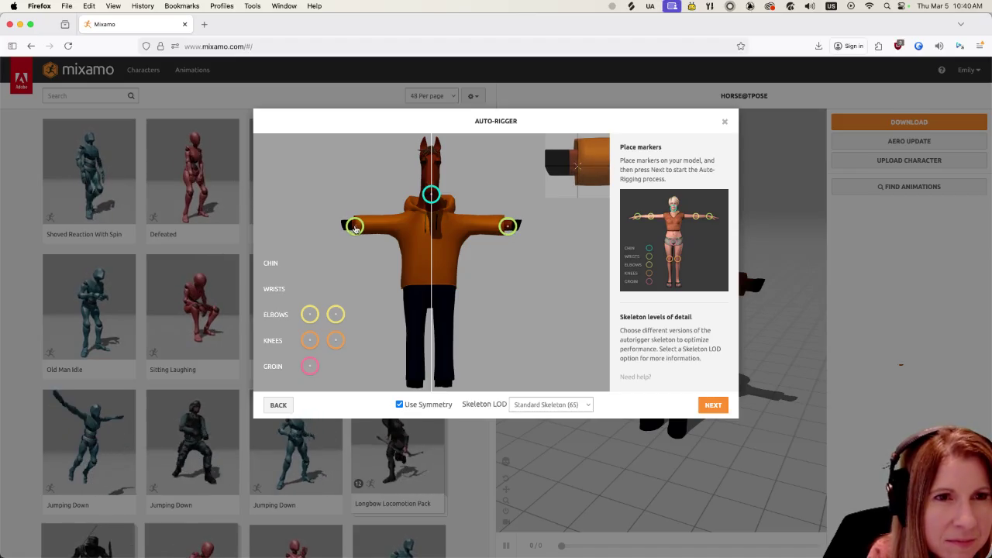
left_click_drag(355, 226, 352, 225)
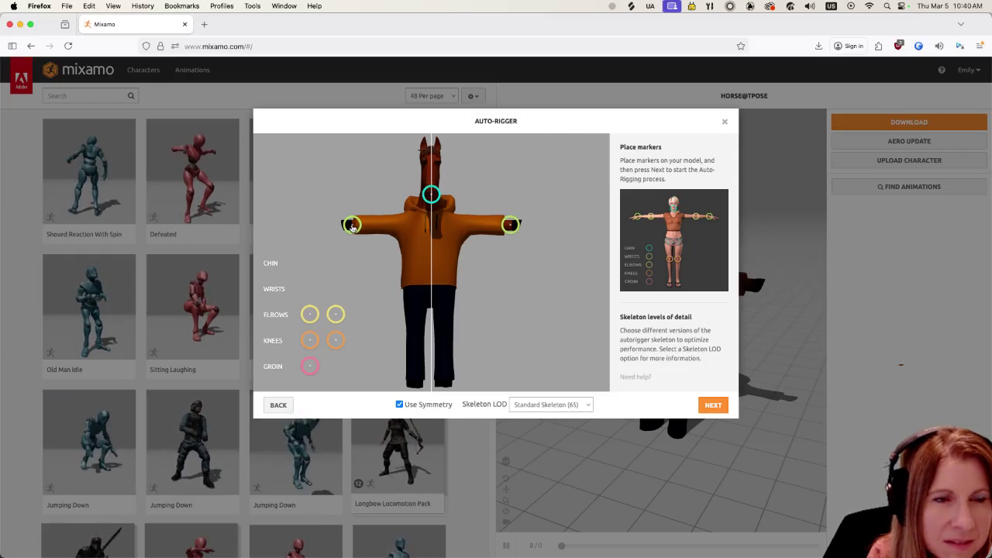
left_click_drag(309, 313, 381, 225)
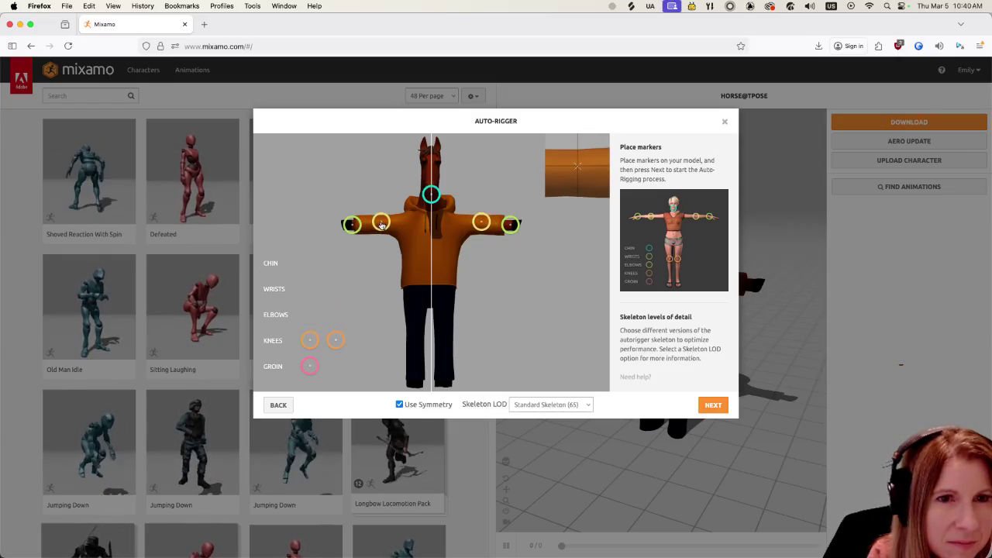
left_click_drag(381, 226, 379, 227)
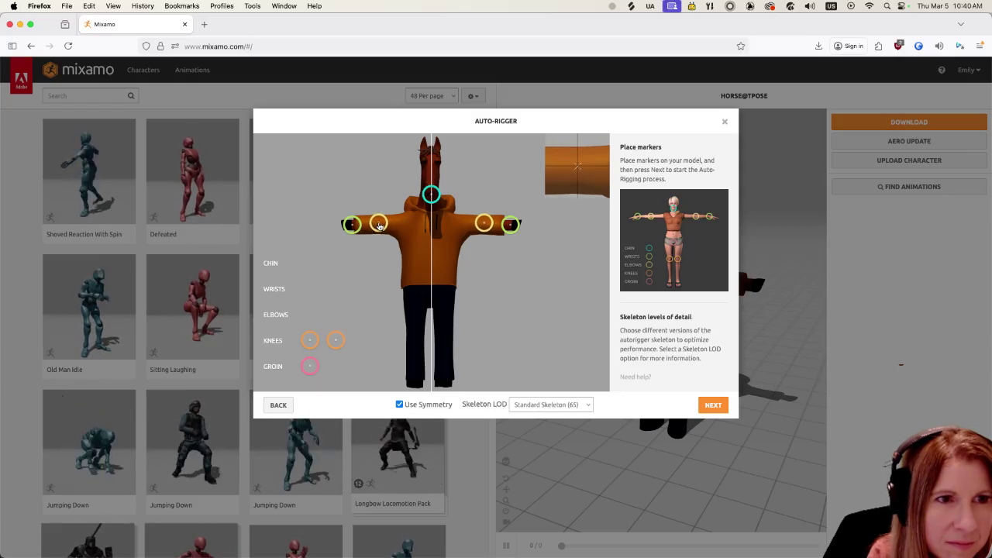
left_click_drag(309, 340, 417, 348)
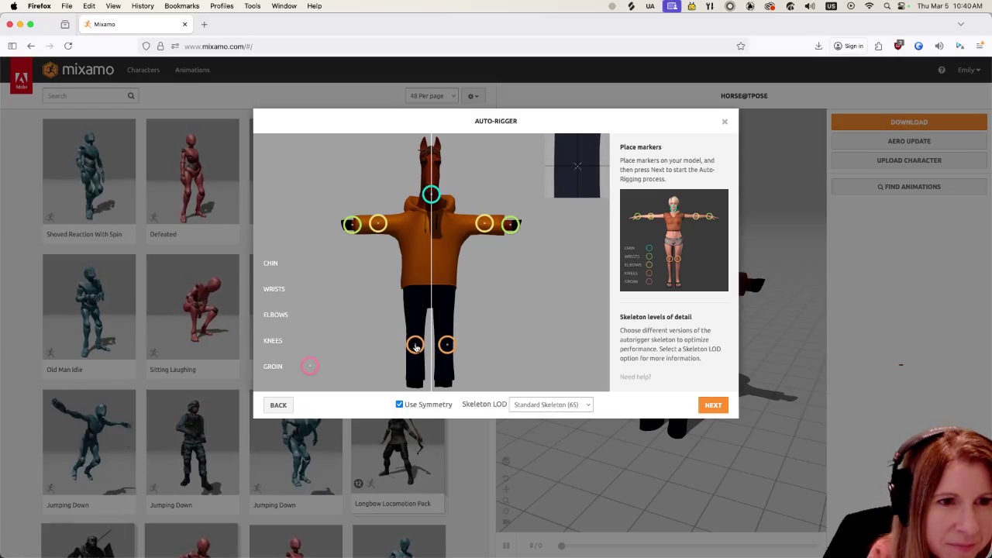
mouse_move(309, 366)
left_mouse_down()
mouse_move(431, 299)
mouse_move(431, 311)
left_mouse_up()
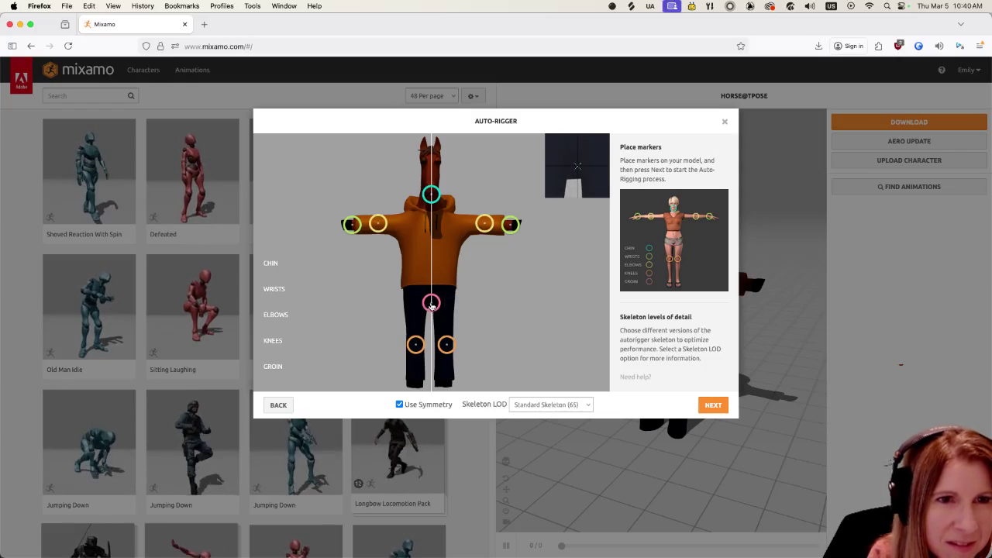
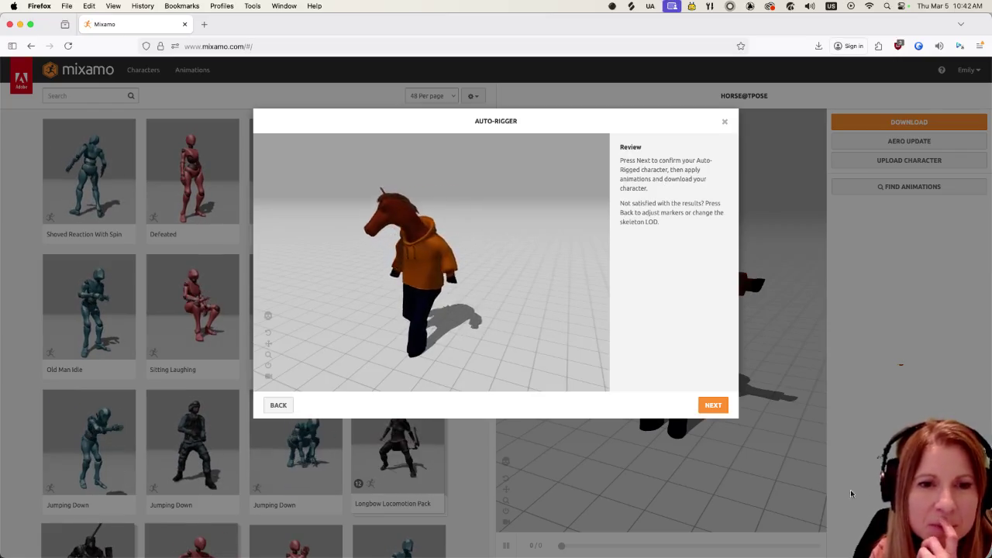
Confirm the auto-rigged horse and apply the T-Pose animation found by searching 'tpose'
left_click(715, 406)
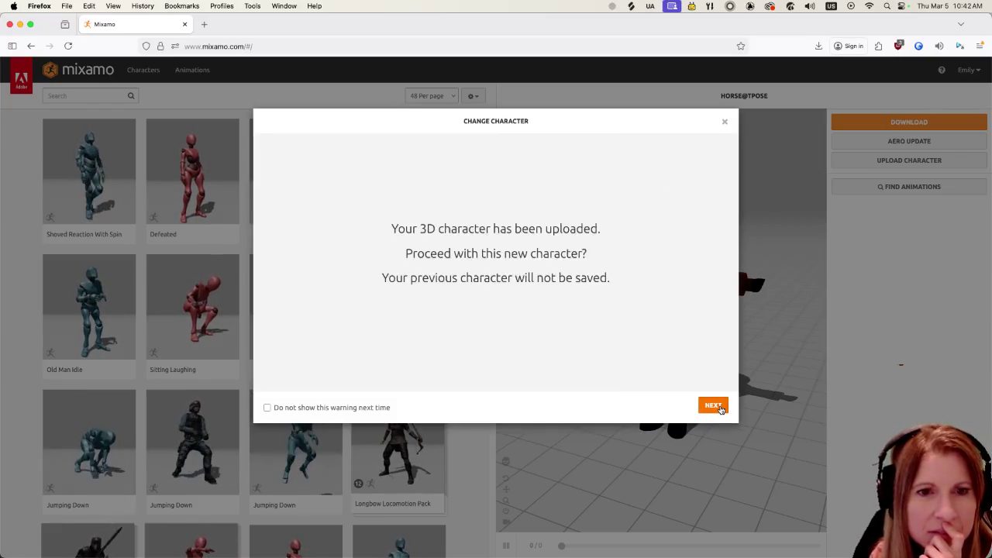
left_click(714, 406)
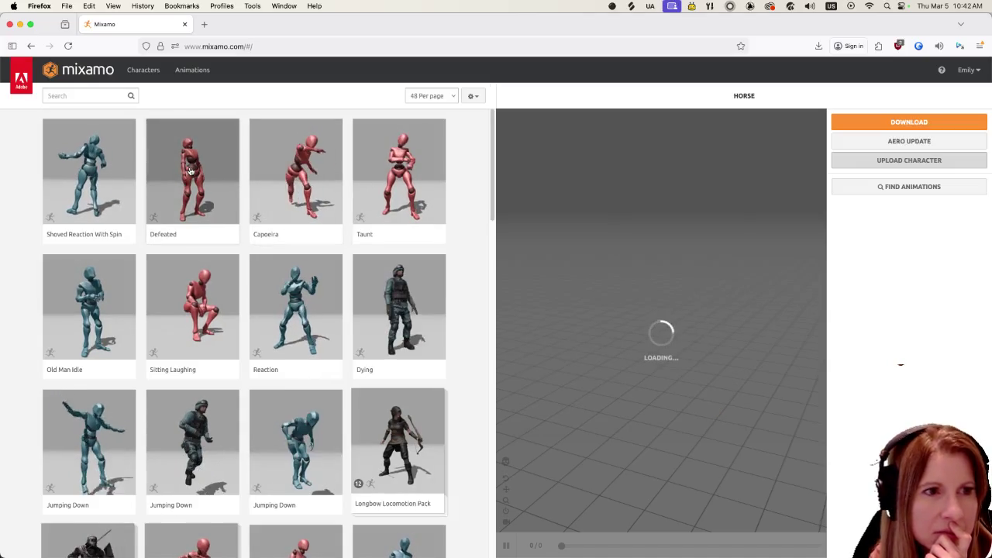
left_click(83, 96)
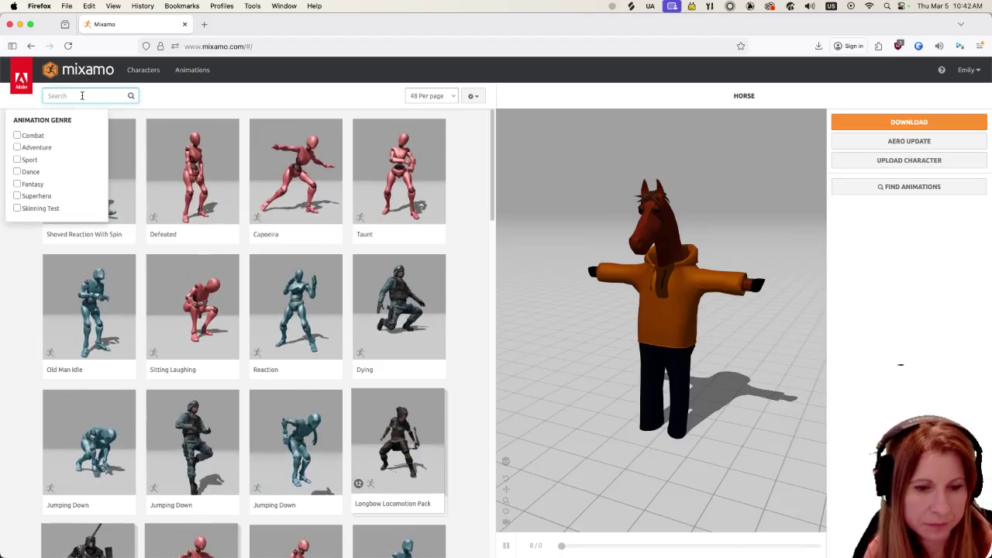
type("tpose")
key("Return")
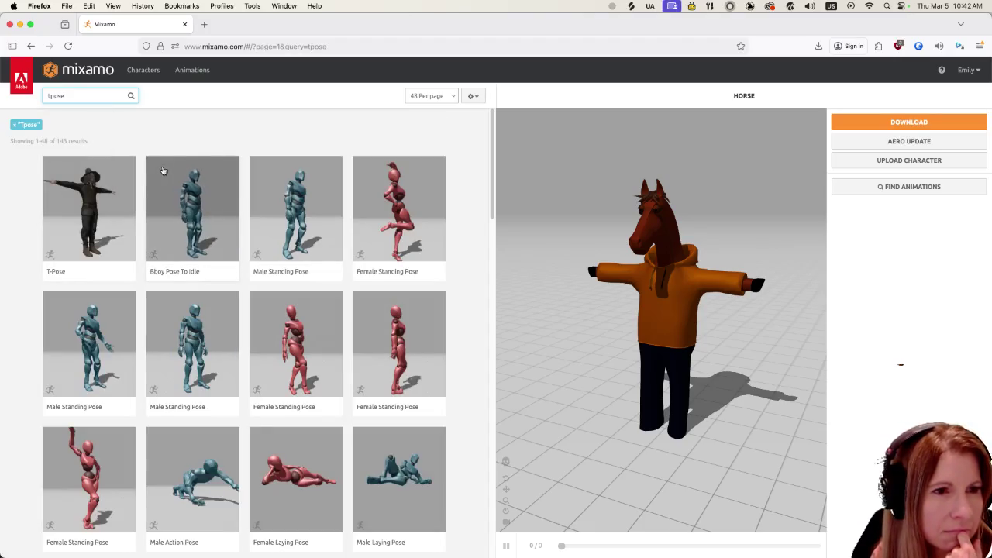
left_click(88, 193)
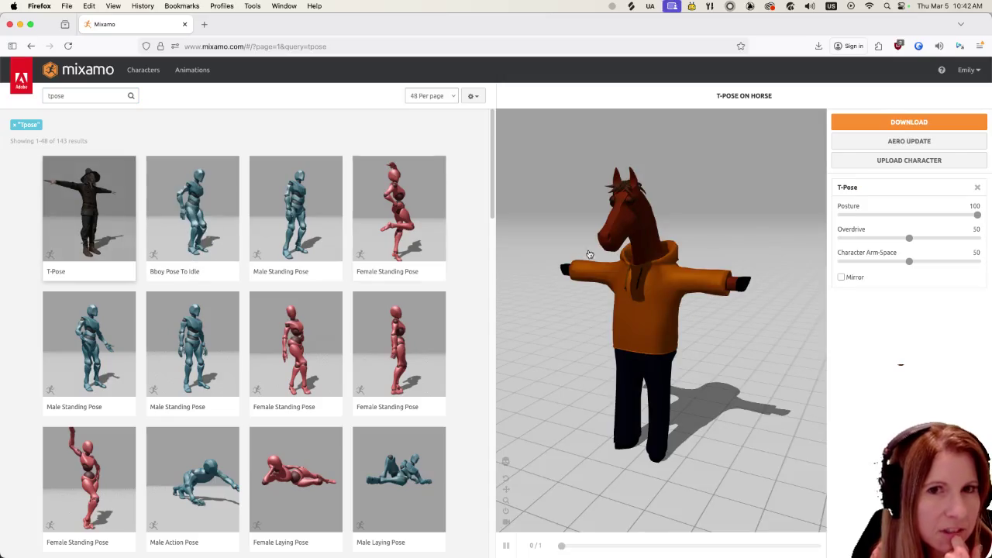
Download the T-Pose horse as FBX for Unity at 60 fps with skin
left_click(941, 122)
left_click(417, 166)
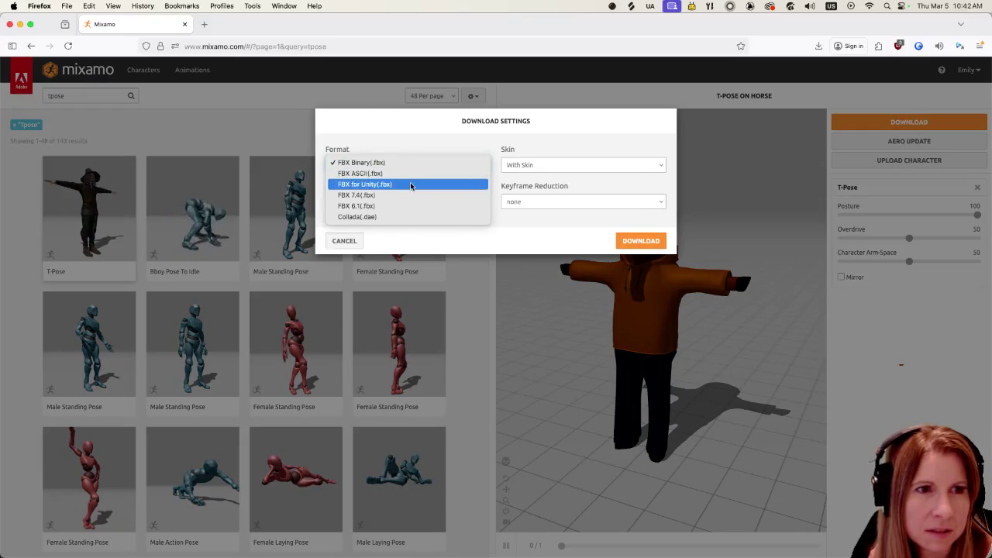
left_click(411, 185)
left_click(387, 201)
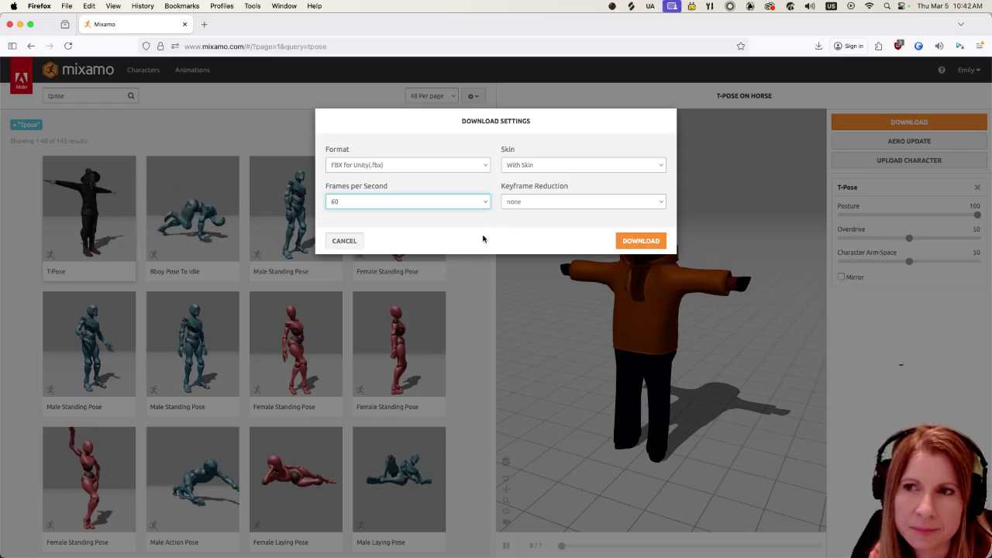
left_click(647, 240)
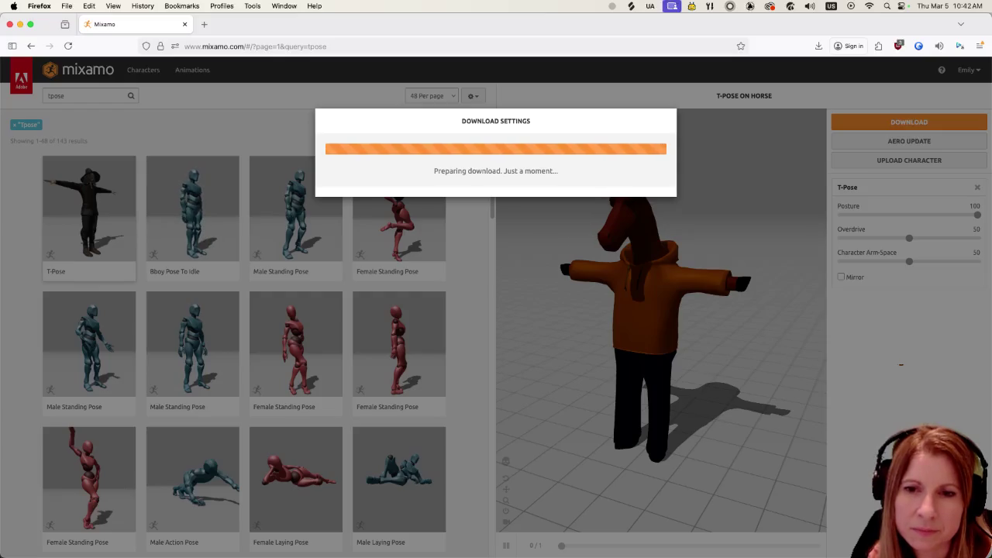
key("super+Tab")
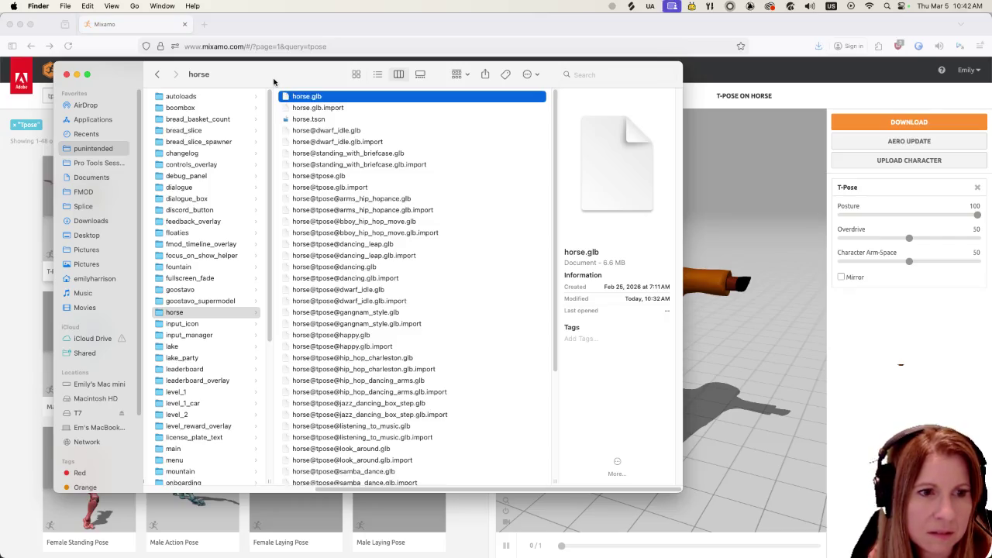
Look over the horse folder's glb files, then go to the models/horse folder
scroll(446, 264, "down", 5)
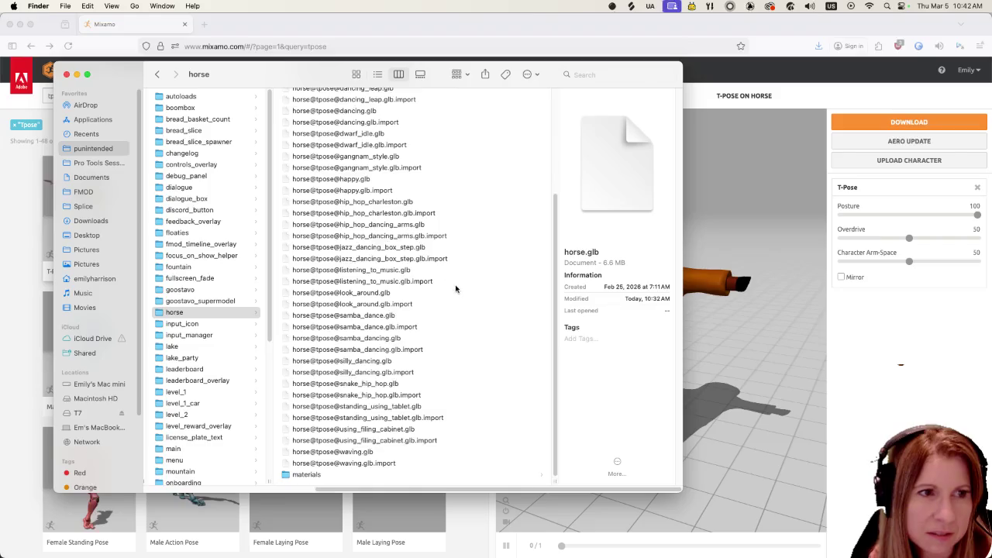
scroll(456, 289, "up", 5)
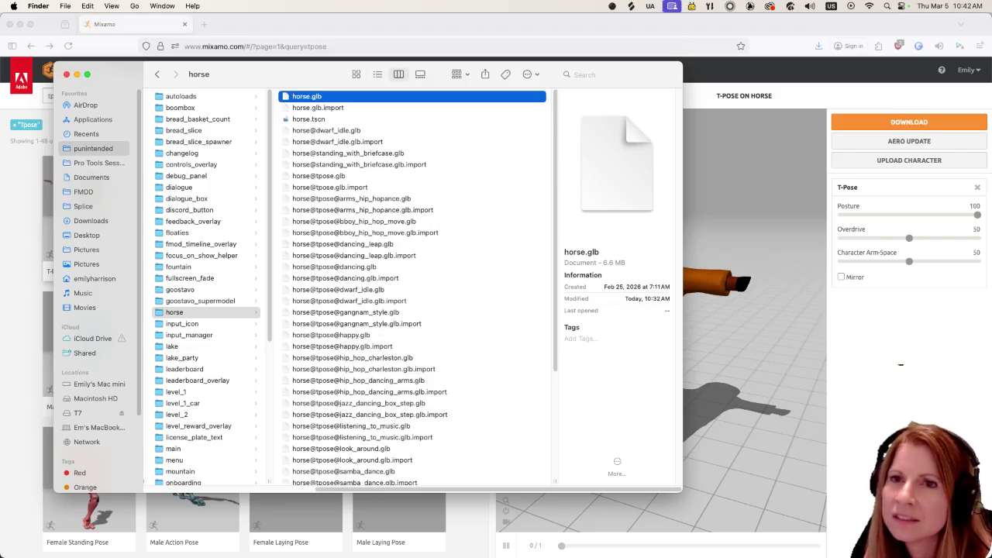
key("super+shift+5")
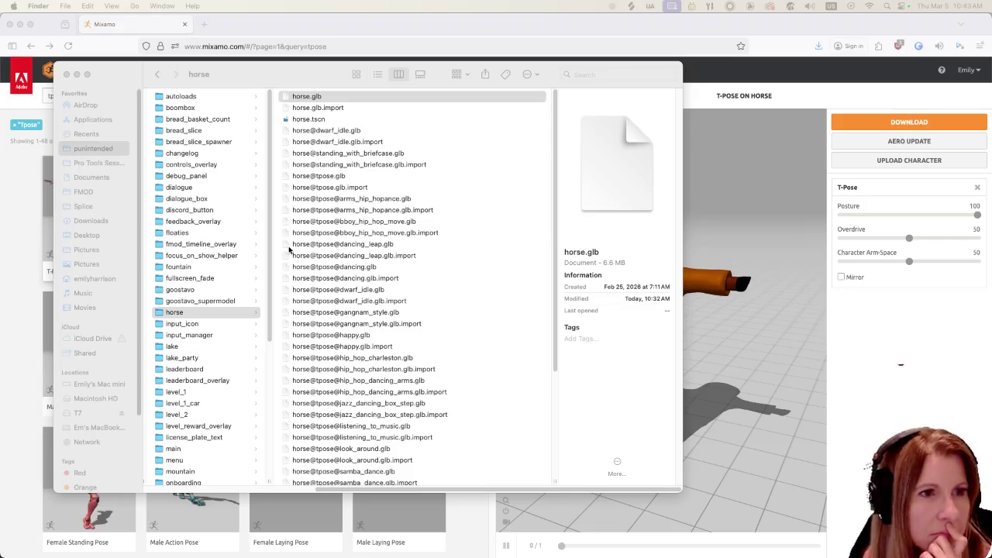
key("super+grave")
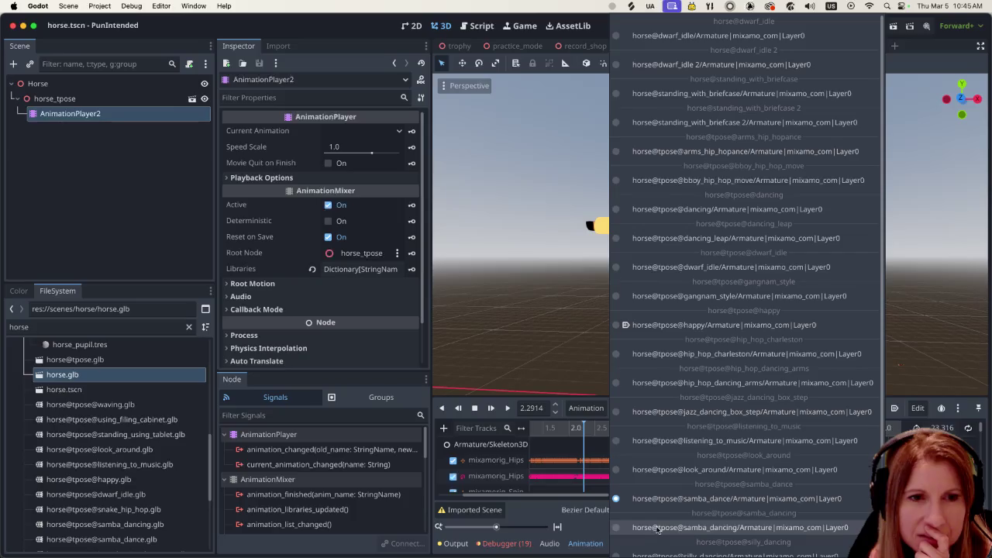
Play the horse's samba_dancing animation and save horse.tscn
left_click(681, 528)
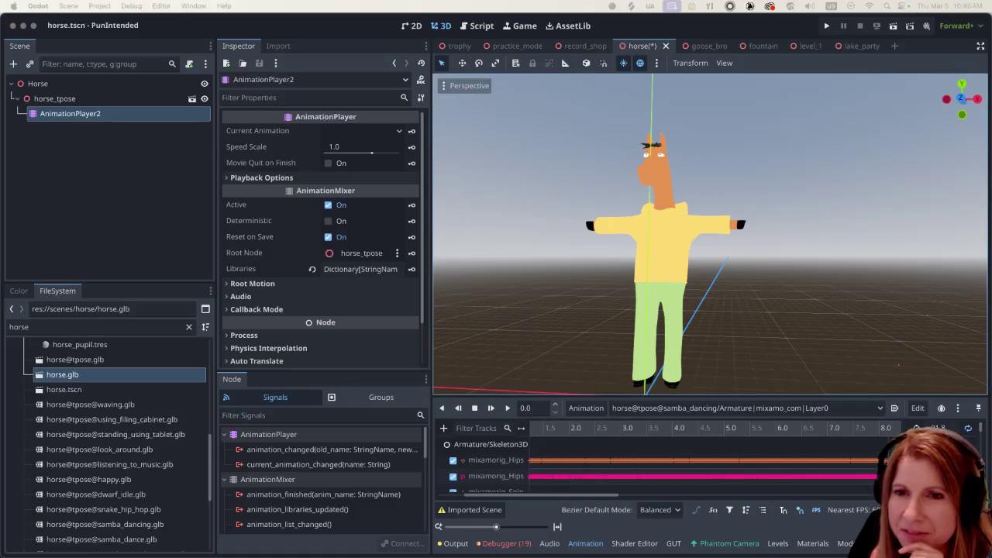
left_click(359, 35)
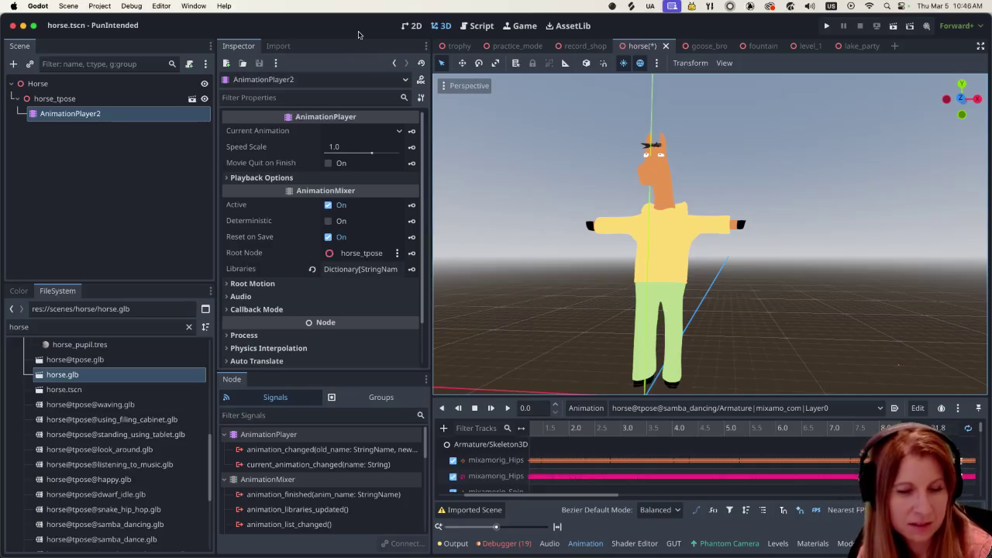
key("super+s")
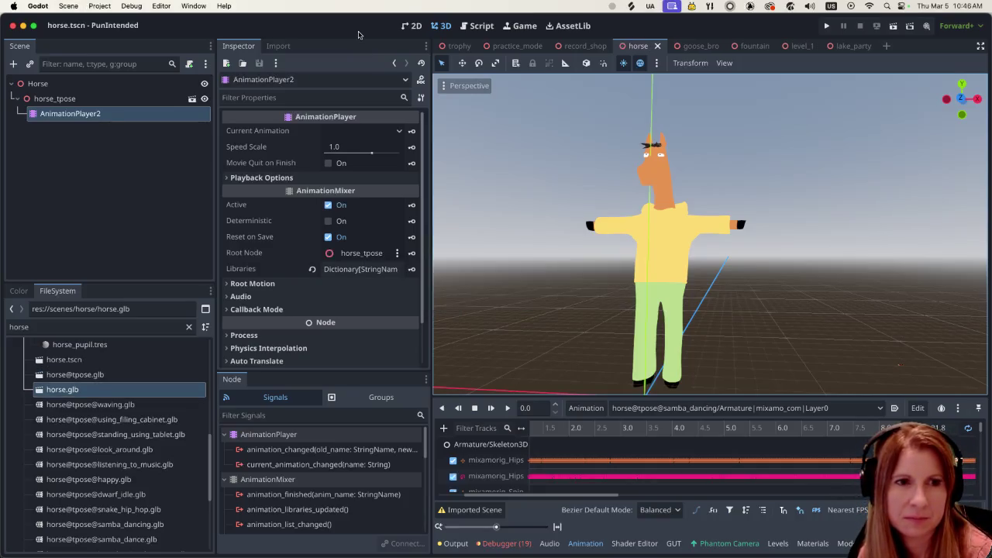
key("super+Tab")
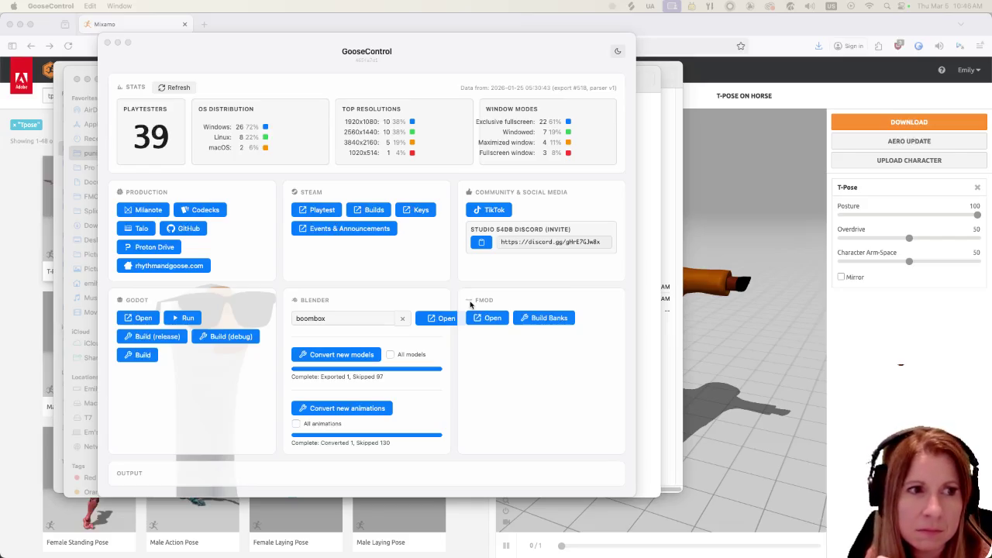
Launch the PunIntended project in Godot from GooseControl's Godot section
left_click(130, 317)
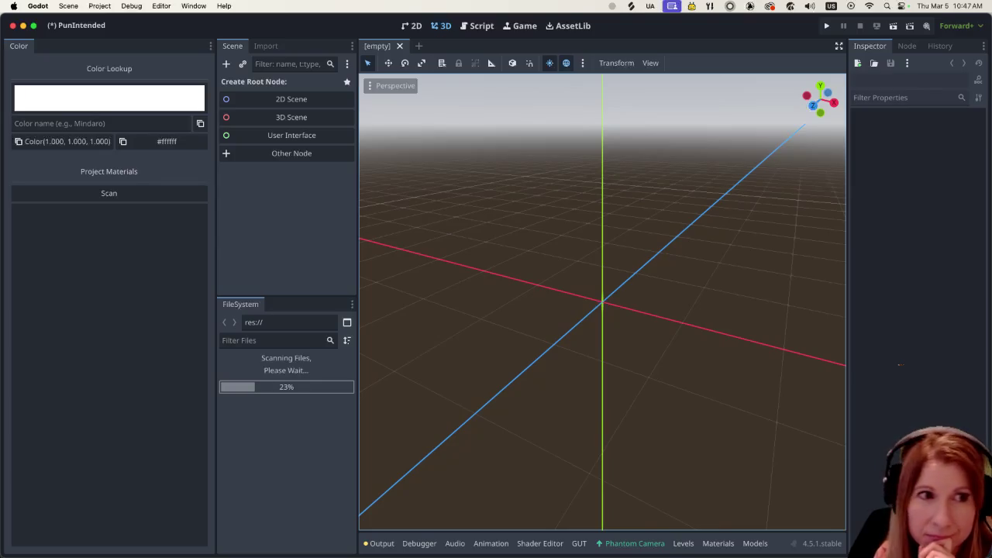
Close the Finder horse folder window and bring up Obsidian's Animation Workflow note
key("super+Tab")
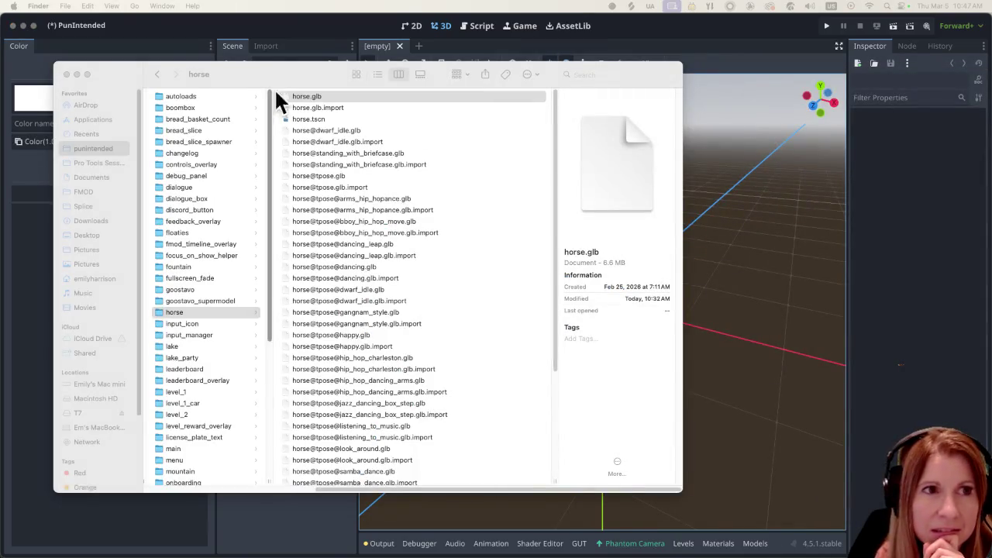
key("super+w")
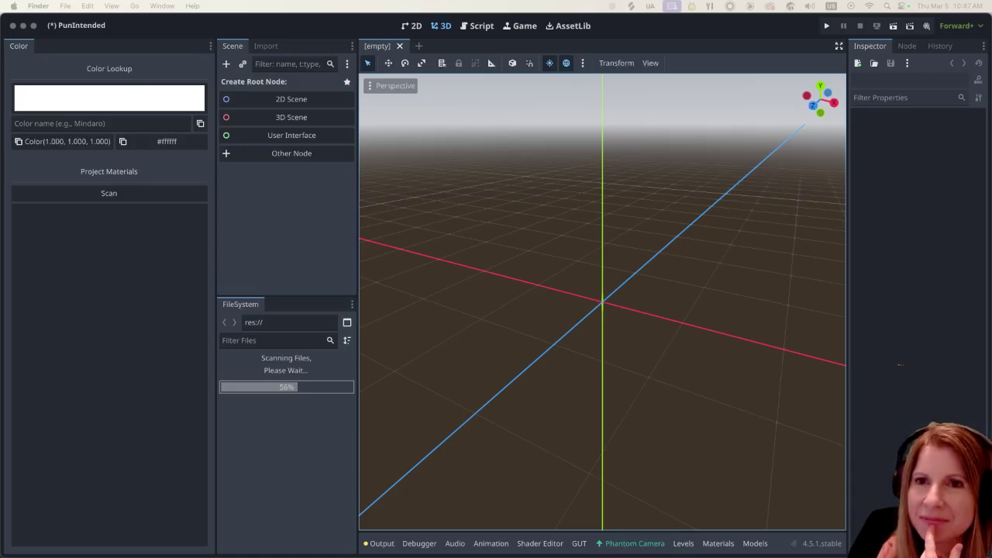
key("super+Tab")
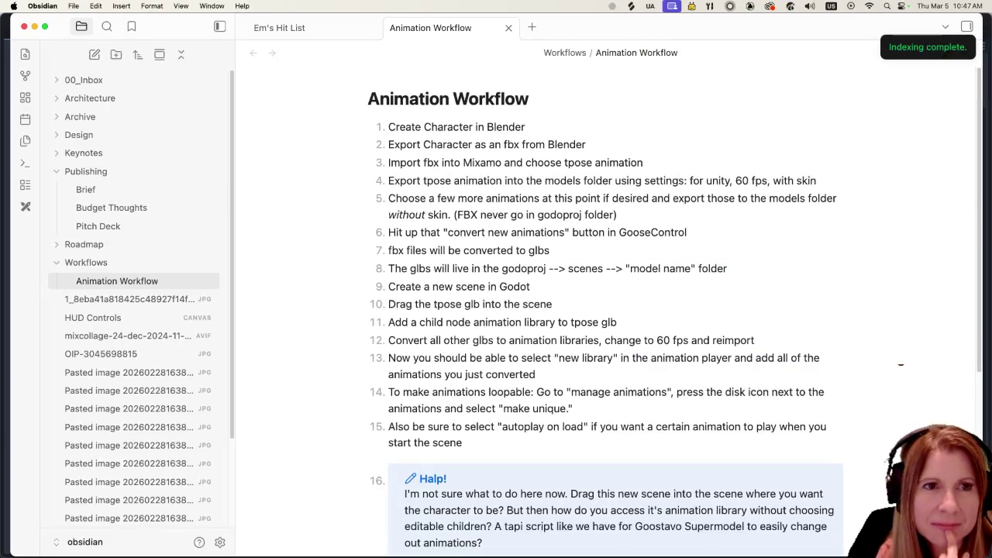
Read the Animation Workflow note, then head back to Godot's horse scene
left_click_drag(348, 22, 343, 23)
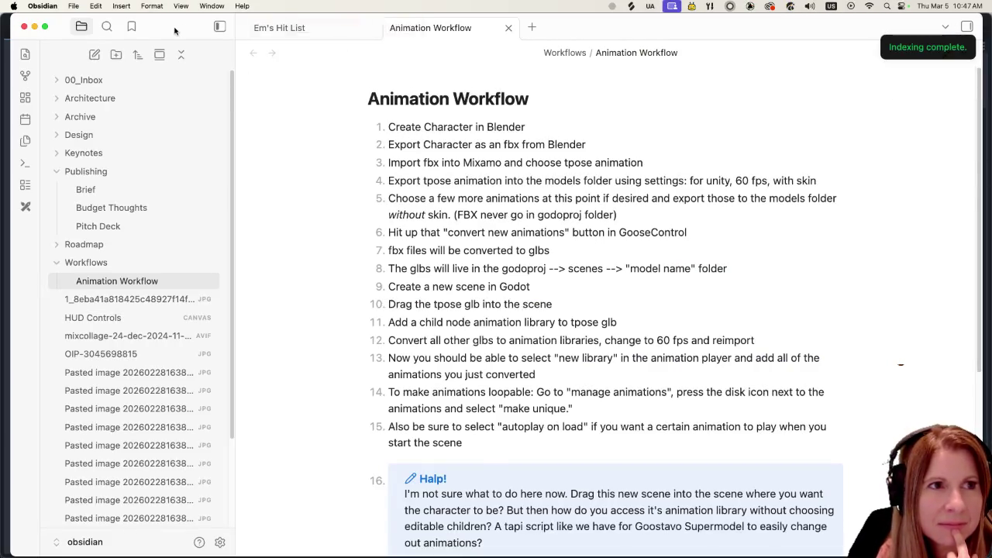
key("super+Tab")
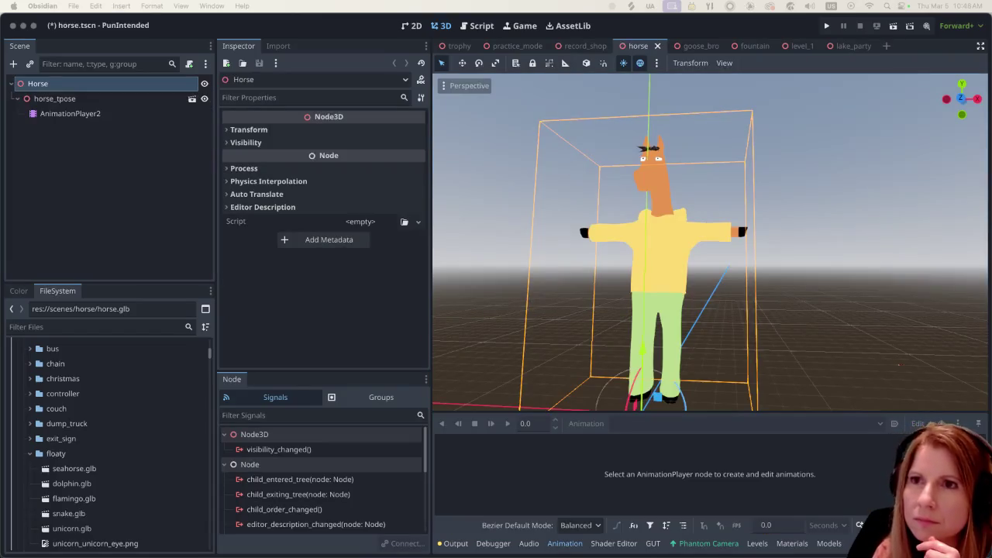
Orbit around the horse and select AnimationPlayer2 with the dwarf_idle clip loaded
key("super+Tab")
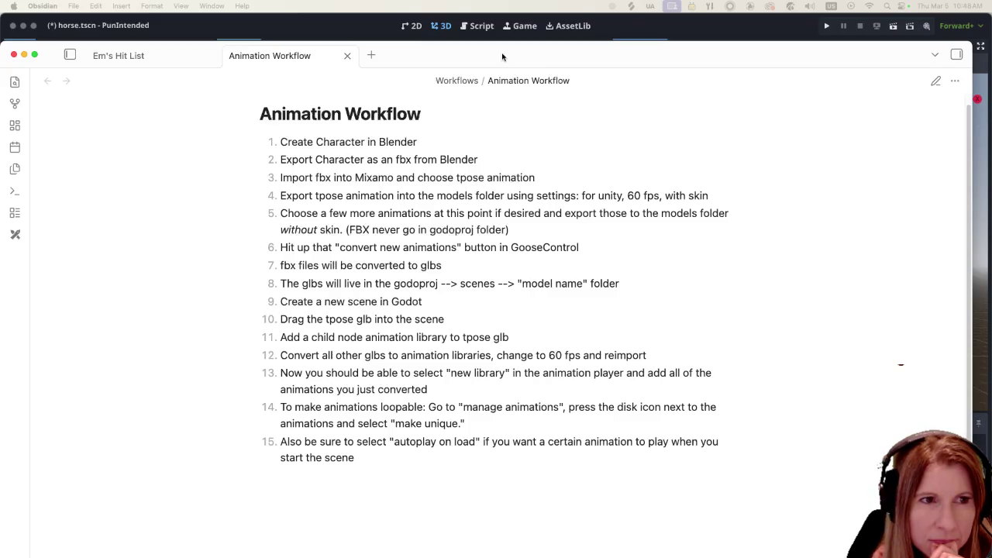
left_click(482, 25)
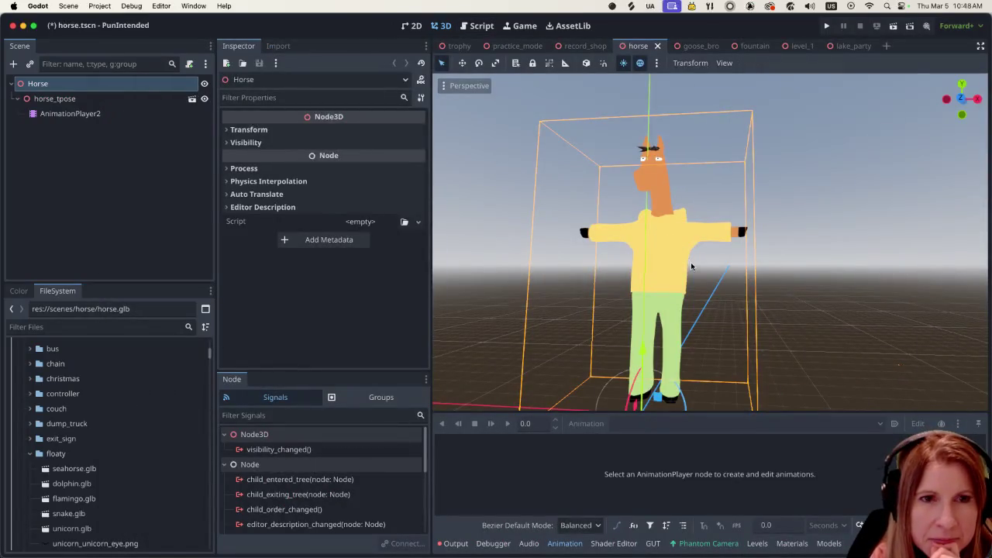
scroll(693, 267, "down", 3)
mouse_move(692, 267)
middle_mouse_down()
mouse_move(729, 294)
mouse_move(773, 290)
middle_mouse_up()
left_click(117, 114)
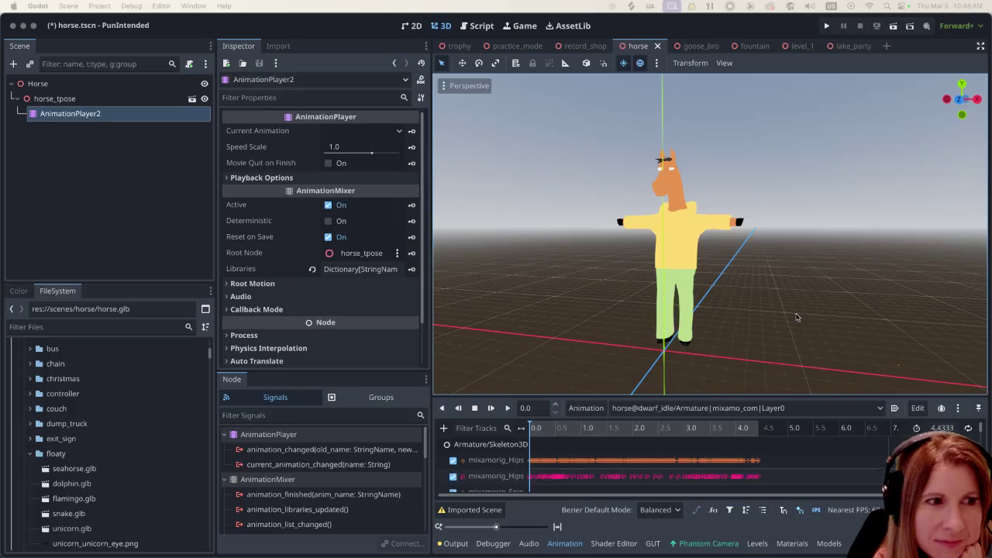
scroll(778, 345, "up", 1)
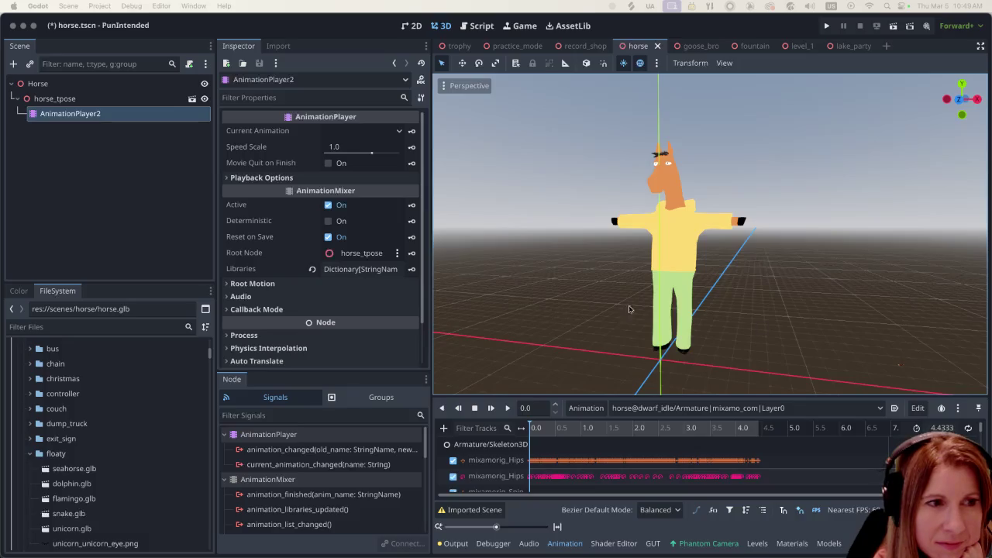
scroll(124, 434, "down", 5)
scroll(132, 435, "down", 3)
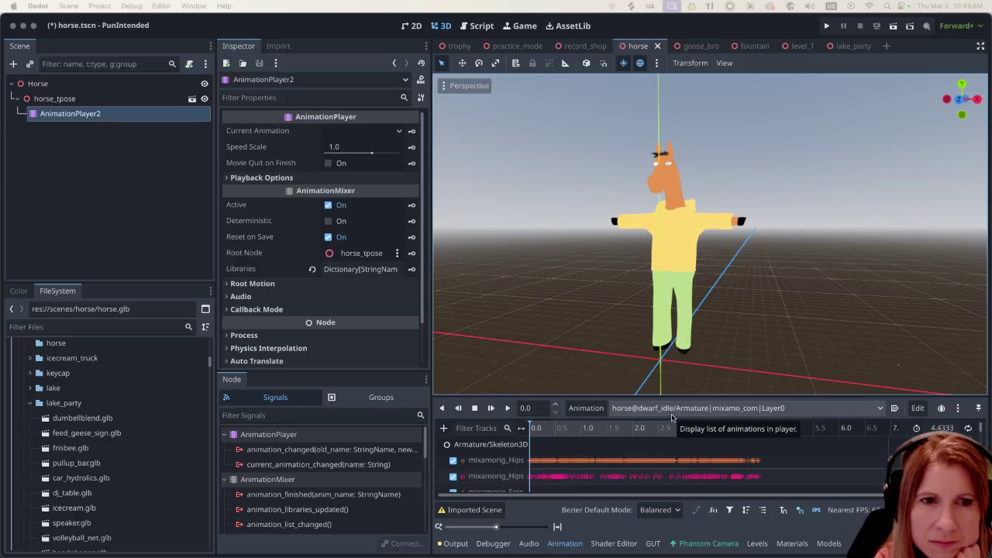
left_click(682, 411)
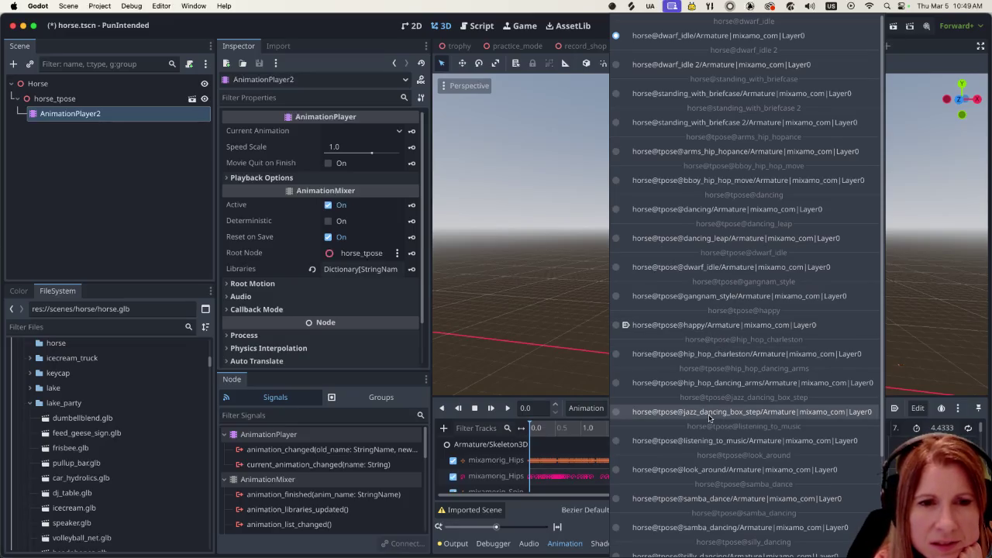
Load horse@tpose@listening_to_music into the horse's AnimationPlayer2
scroll(709, 418, "down", 3)
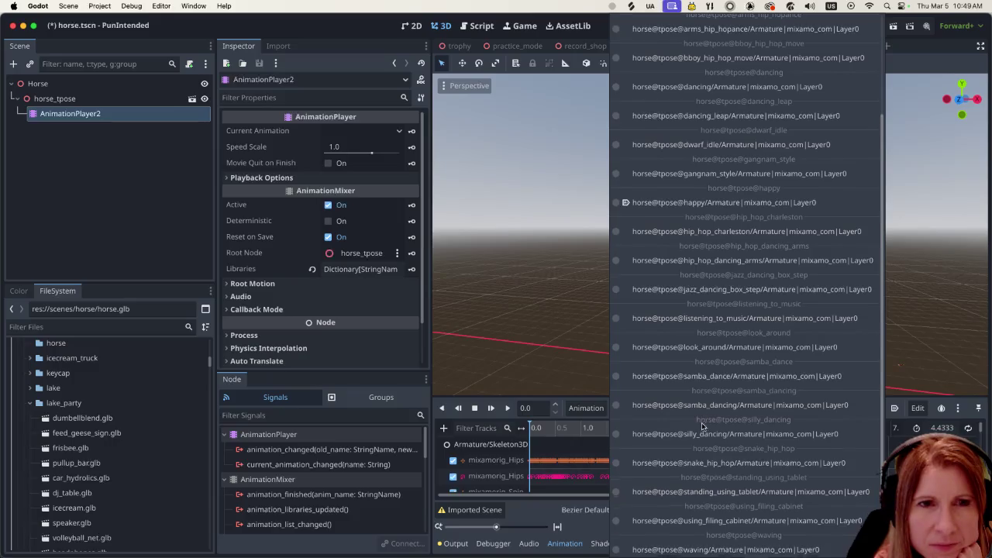
scroll(704, 417, "up", 3)
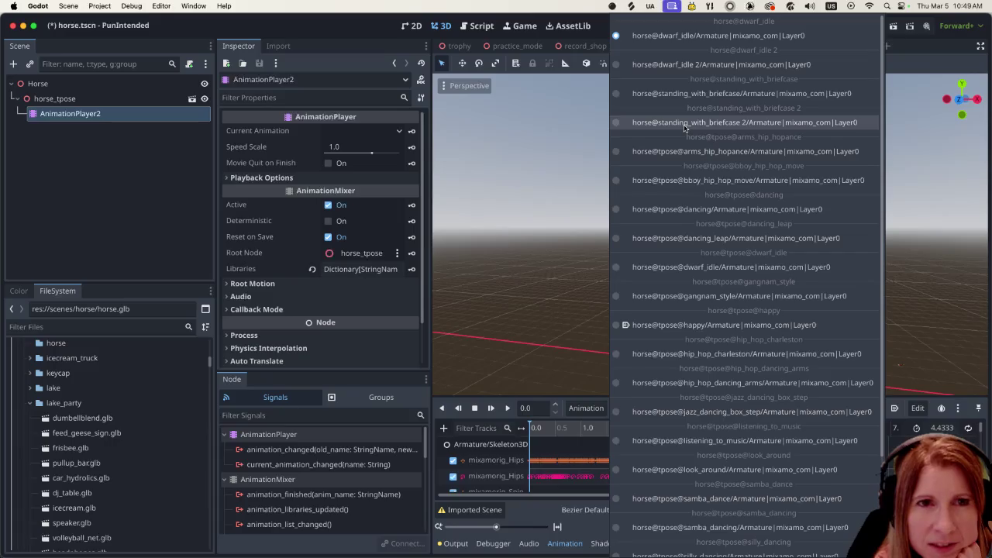
left_click(346, 33)
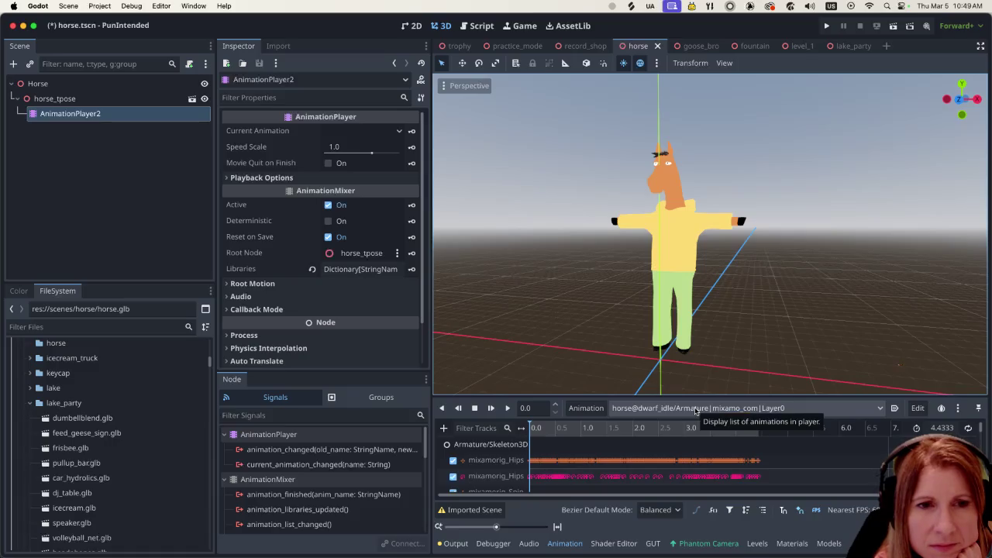
left_click(696, 411)
left_click(665, 440)
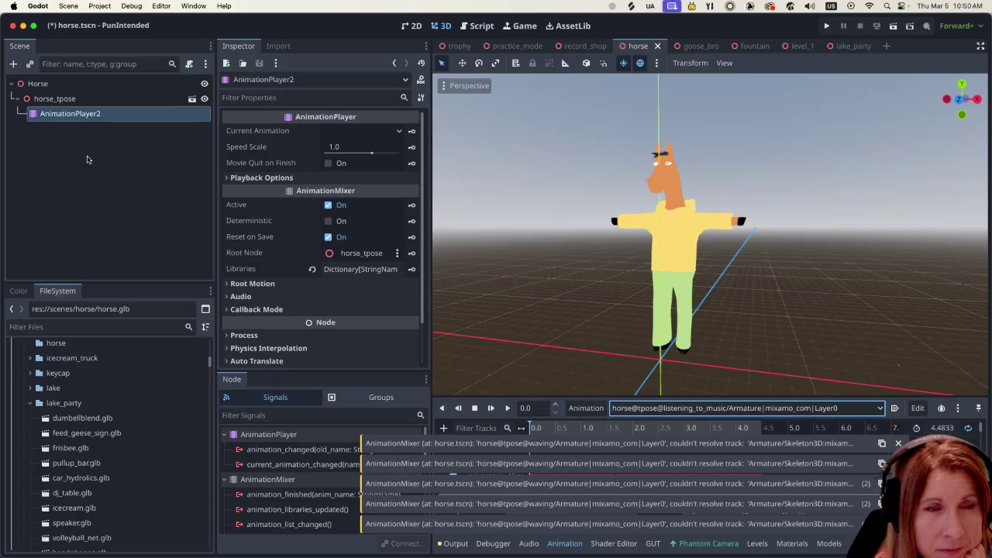
Select the horse_tpose node to show its Node3D properties in the Inspector
left_click(103, 98)
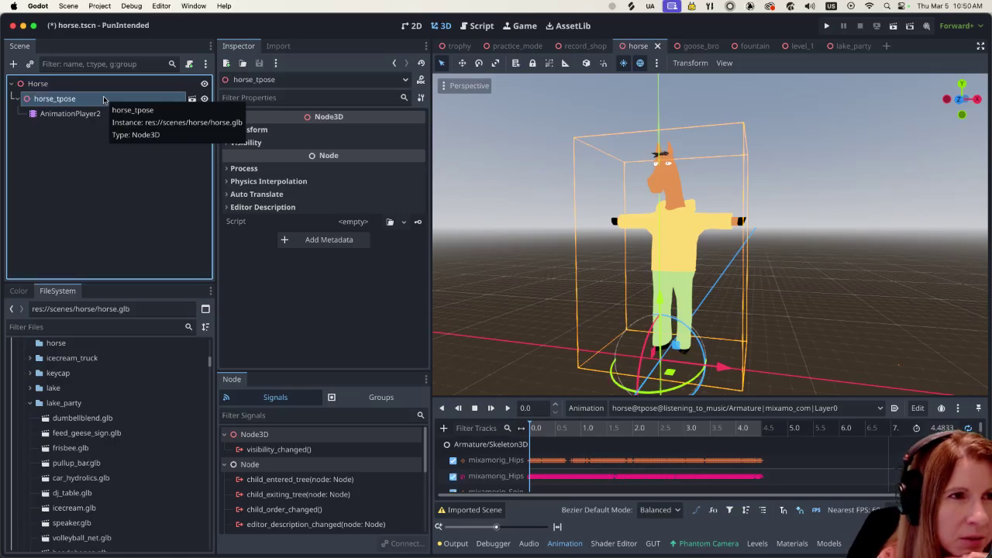
mouse_move(55, 99)
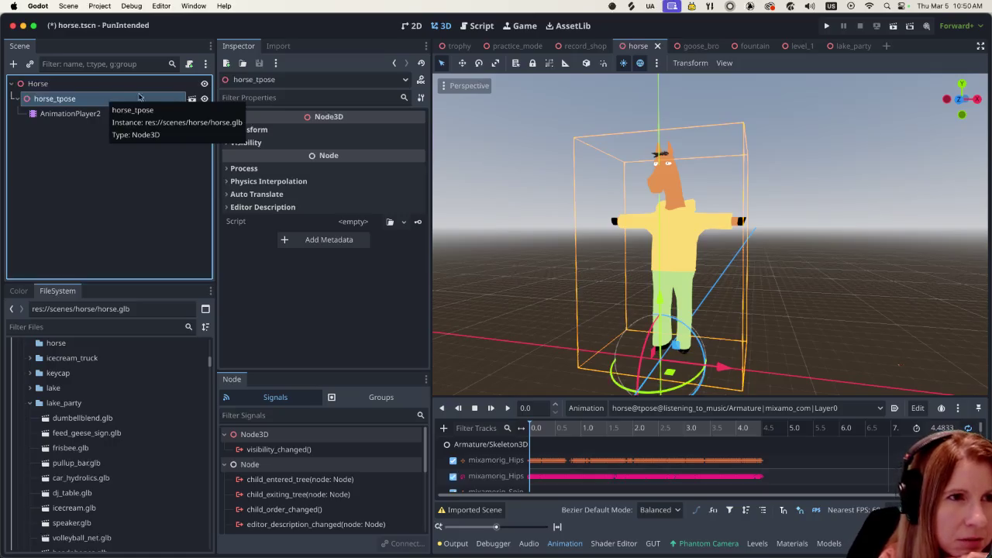
left_click(276, 49)
left_click(239, 46)
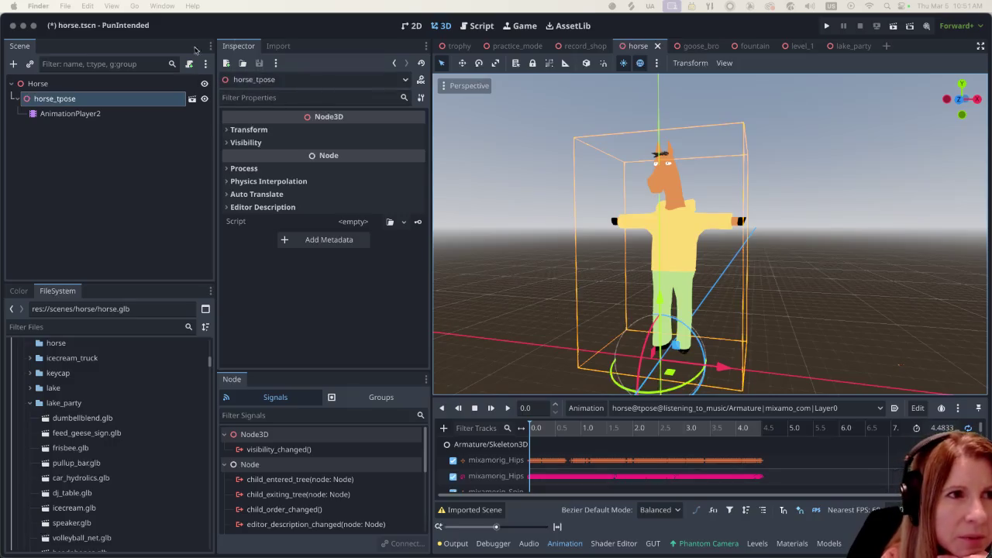
left_click(252, 28)
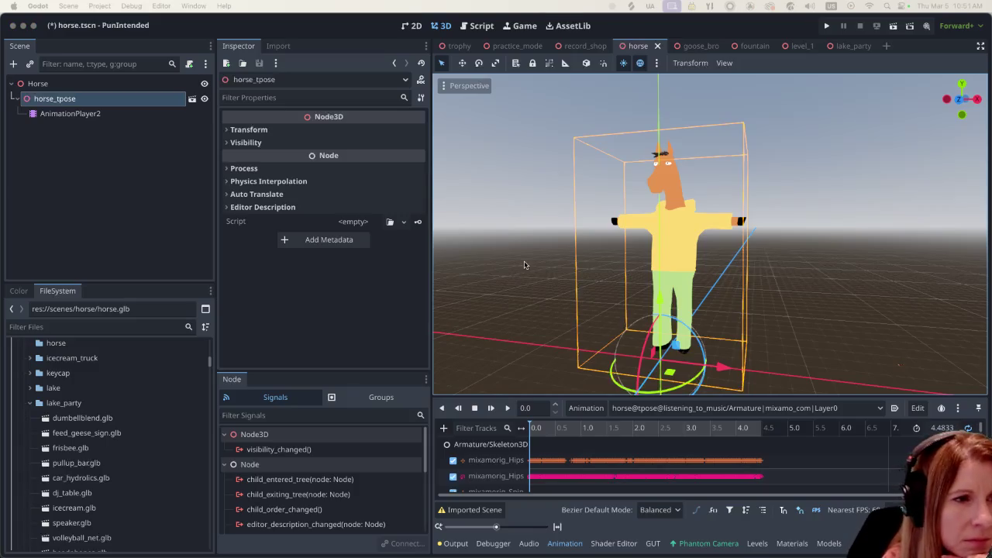
left_click(108, 326)
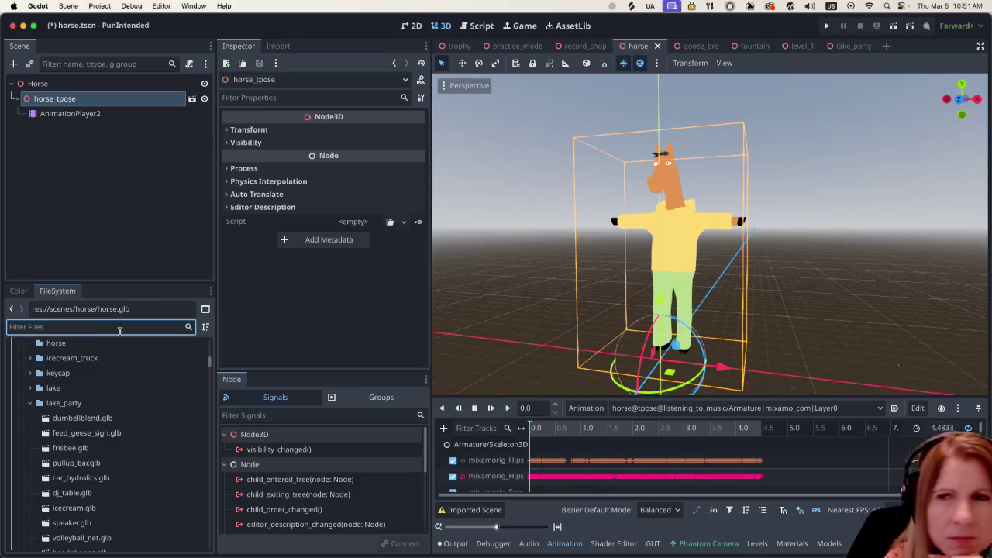
type("horse")
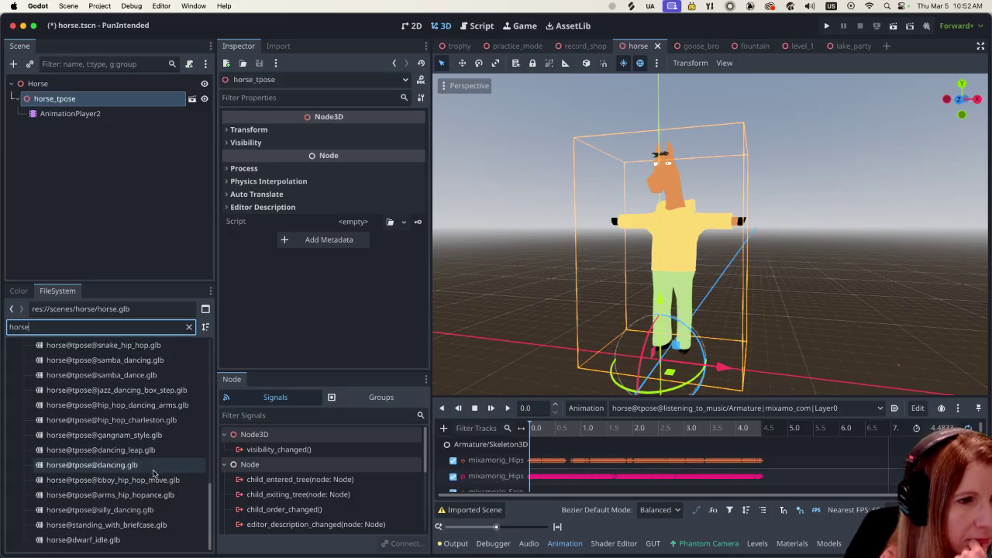
scroll(147, 458, "up", 5)
scroll(151, 455, "up", 3)
scroll(152, 454, "down", 2)
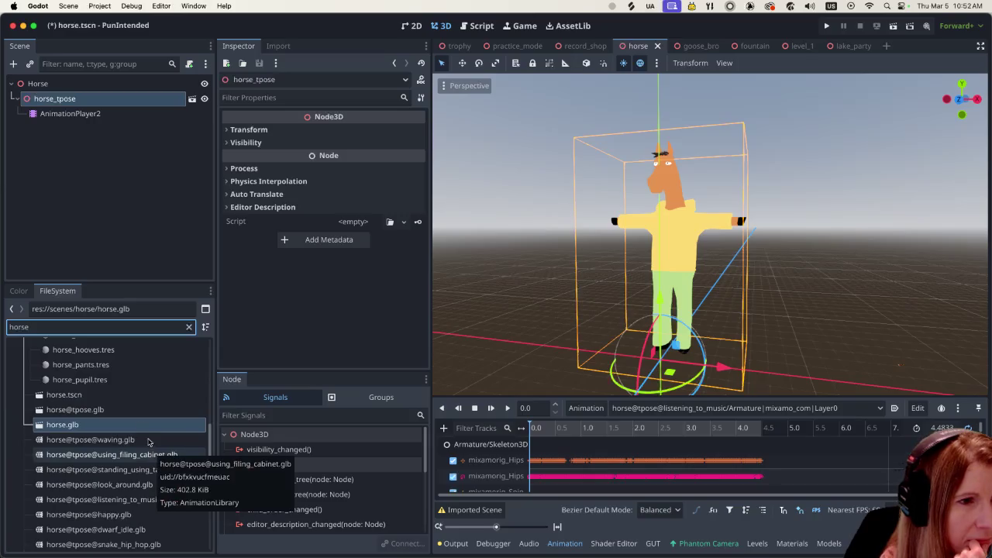
left_click(131, 409)
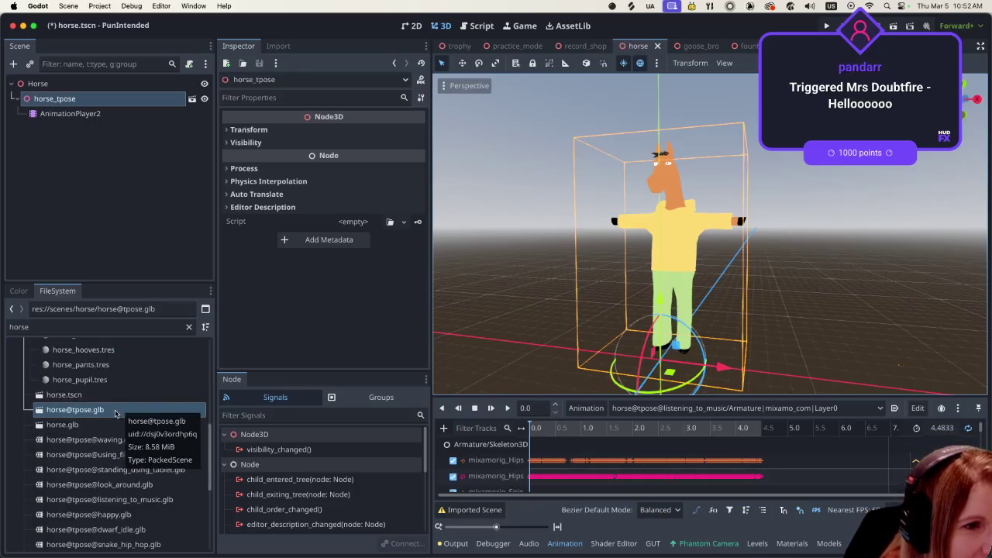
left_click_drag(115, 413, 68, 87)
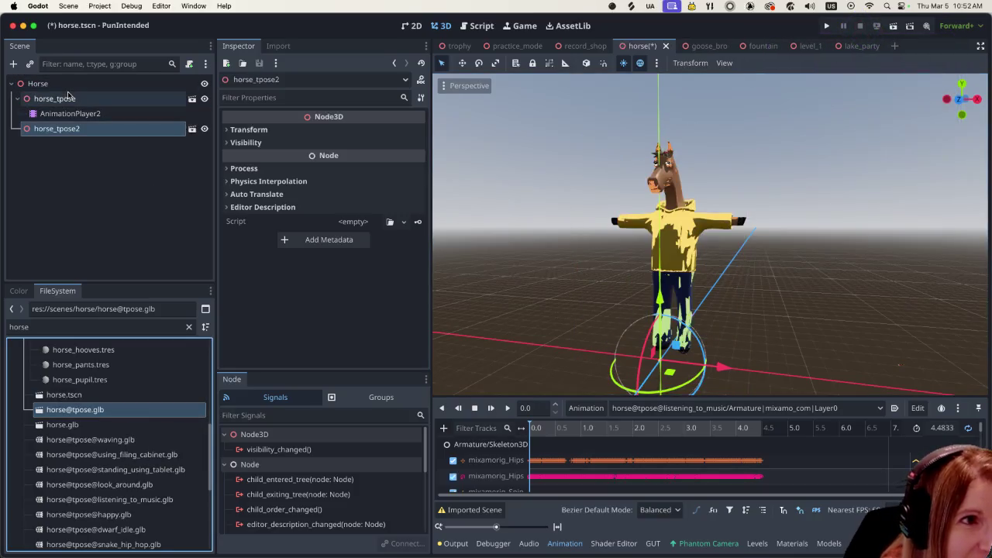
left_click(58, 101)
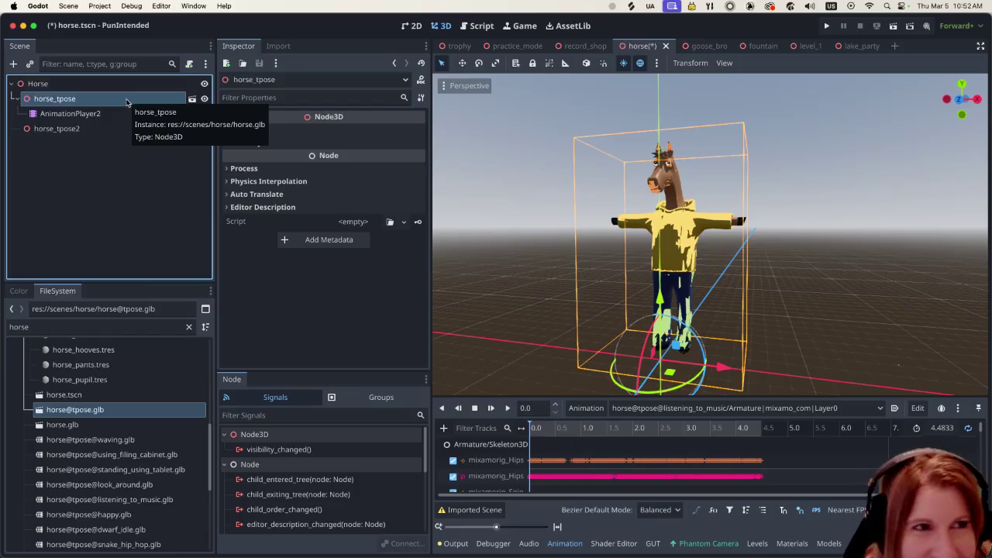
left_click(71, 130)
Try parenting horse_tpose2 under horse_tpose, then undo that move
mouse_move(72, 132)
left_mouse_down()
mouse_move(75, 95)
mouse_move(69, 129)
left_mouse_up()
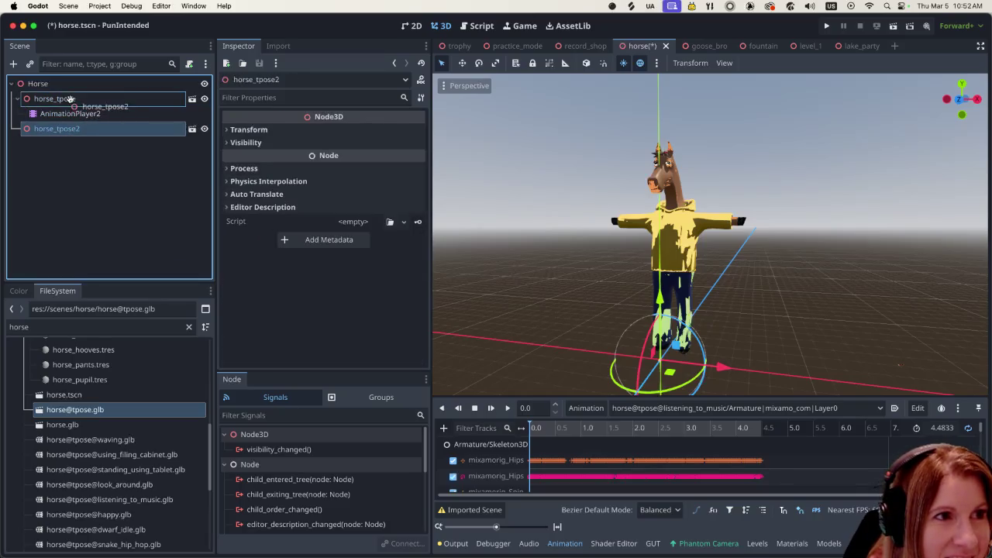
left_click_drag(69, 125, 70, 98)
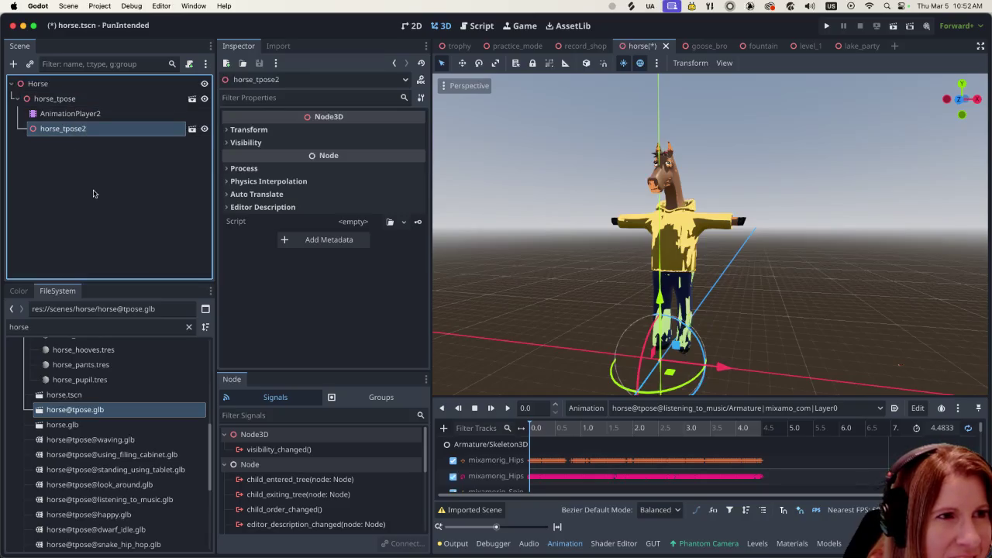
left_click(93, 194)
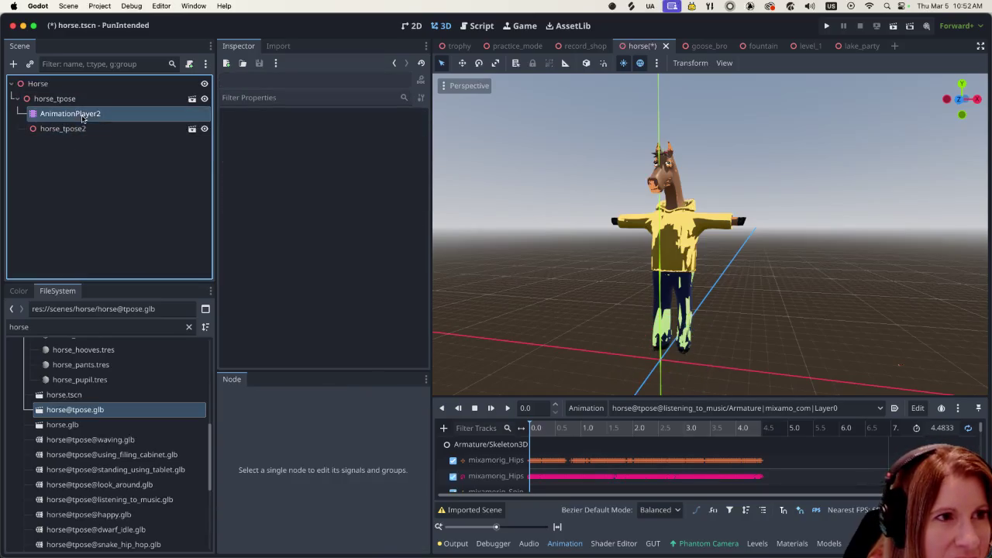
left_click(77, 133)
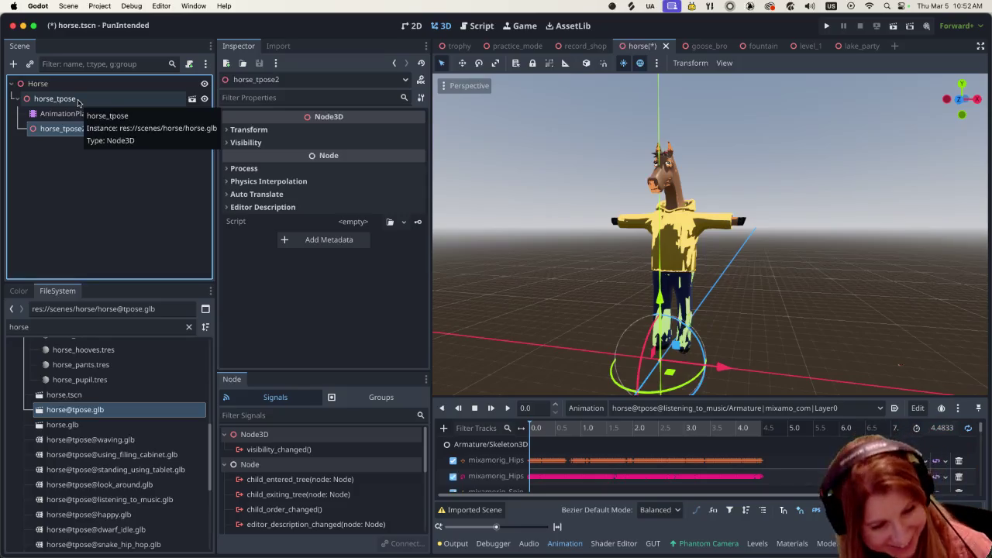
left_click(85, 189)
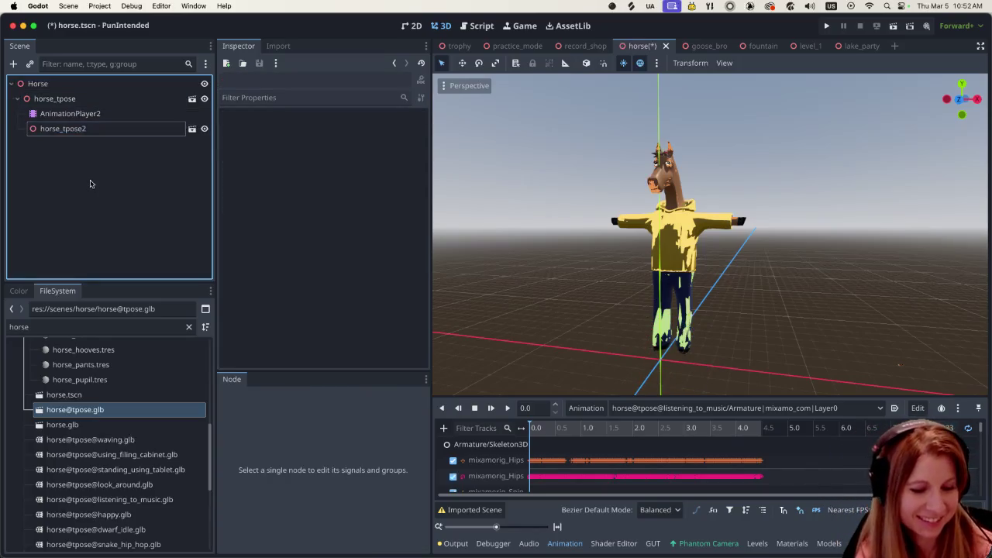
key("space")
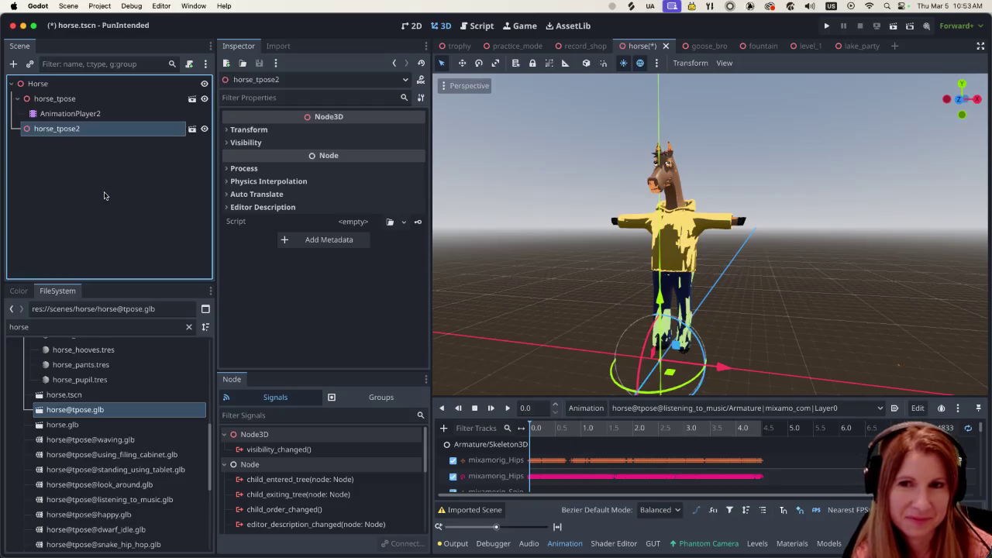
Move AnimationPlayer2 to sit directly under the Horse root node
left_click(110, 114)
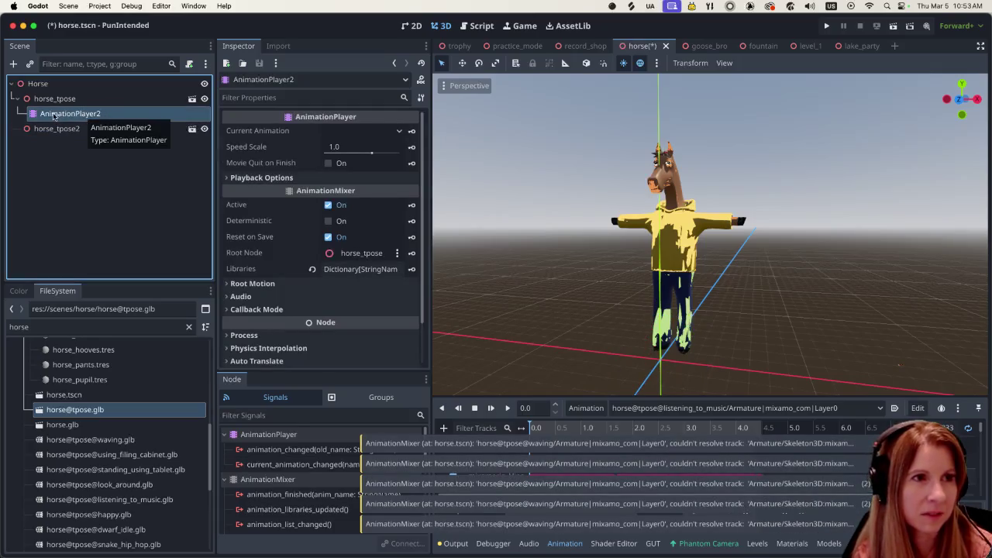
left_click_drag(54, 117, 51, 84)
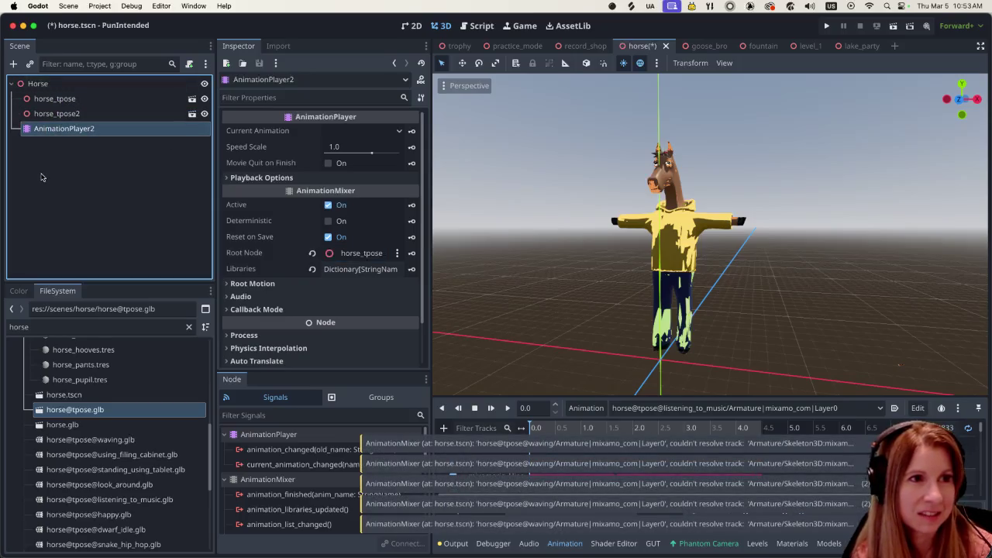
left_click(74, 115)
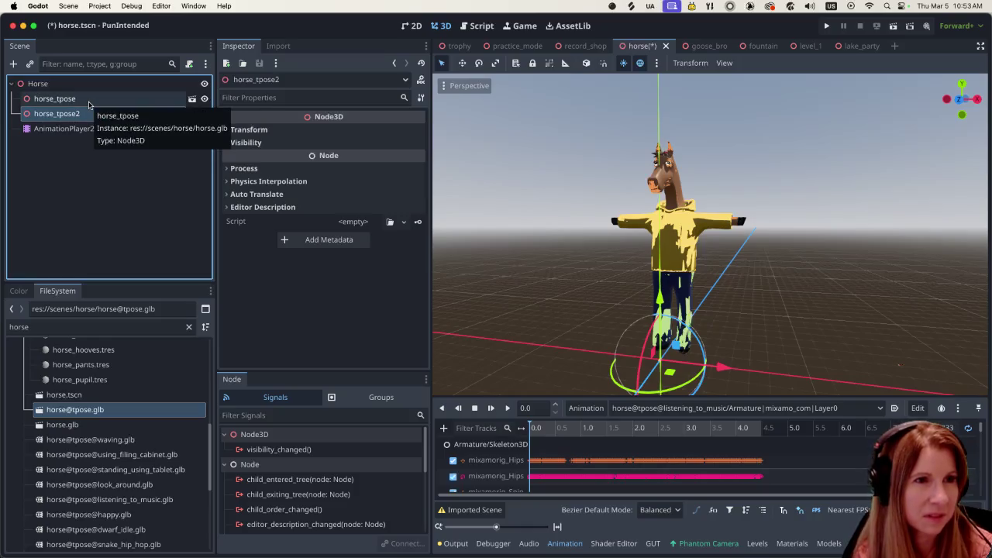
left_click(89, 104)
Delete the old horse_tpose node from the Horse scene
right_click(89, 105)
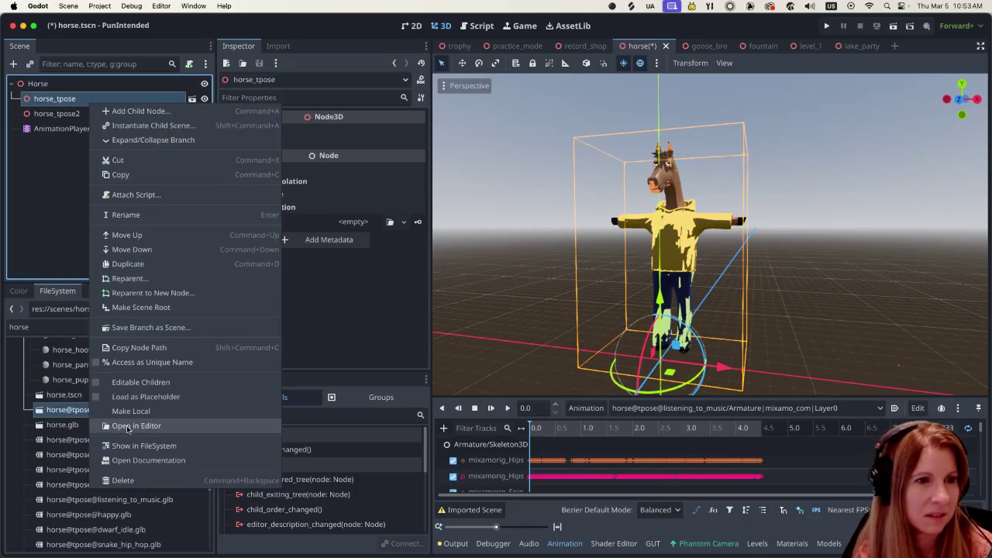
left_click(173, 480)
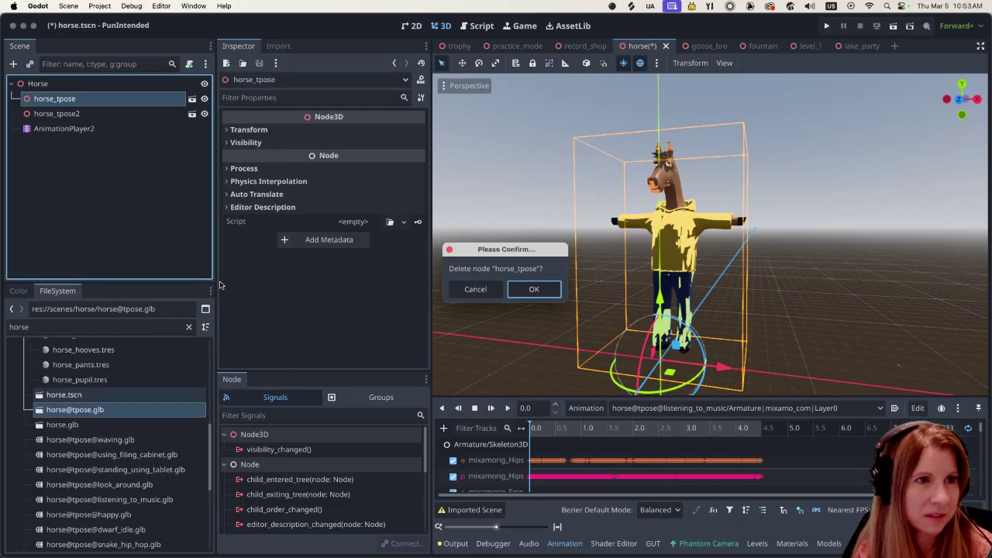
left_click(534, 289)
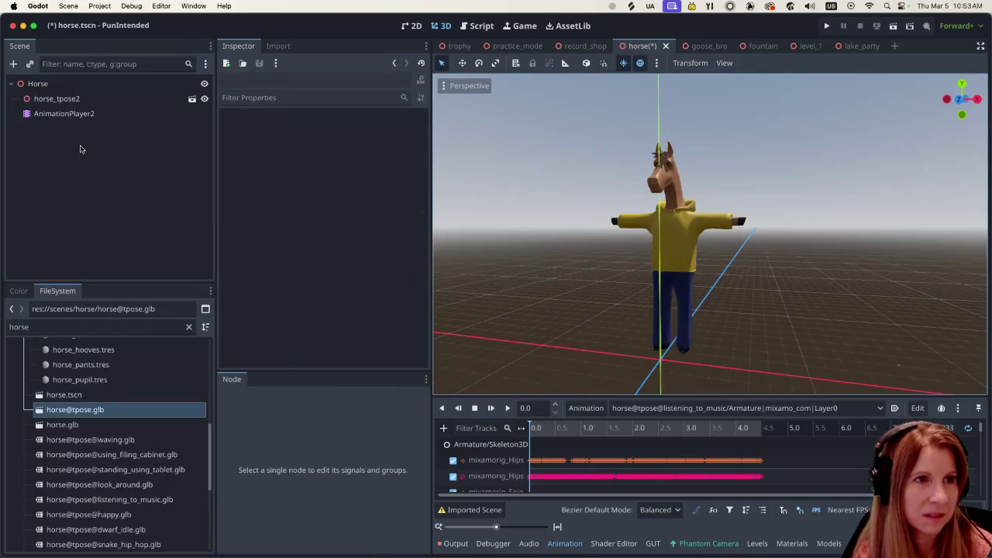
Review horse_tpose2 and AnimationPlayer2, then select the old horse.glb file
left_click(126, 105)
left_click(110, 114)
key("Up")
left_click(110, 114)
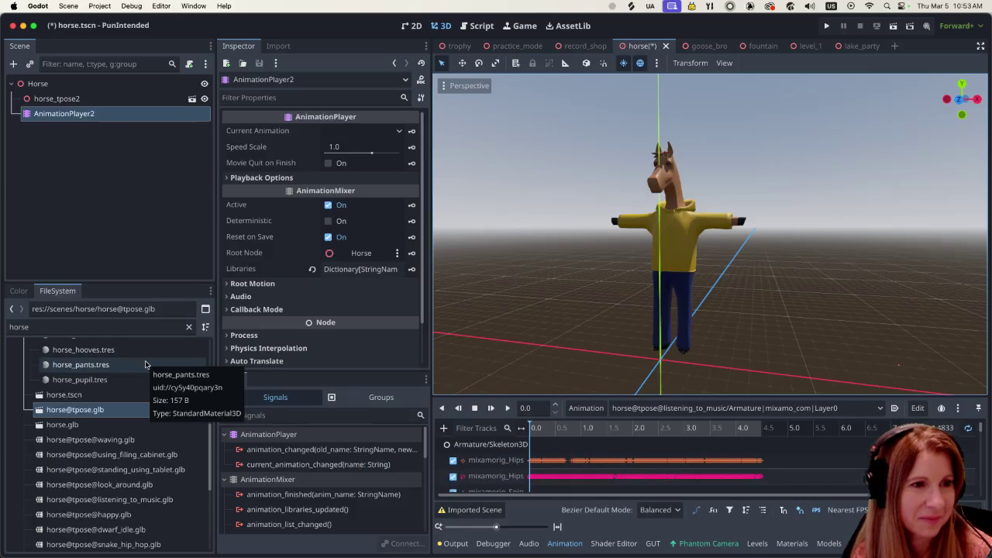
left_click(96, 426)
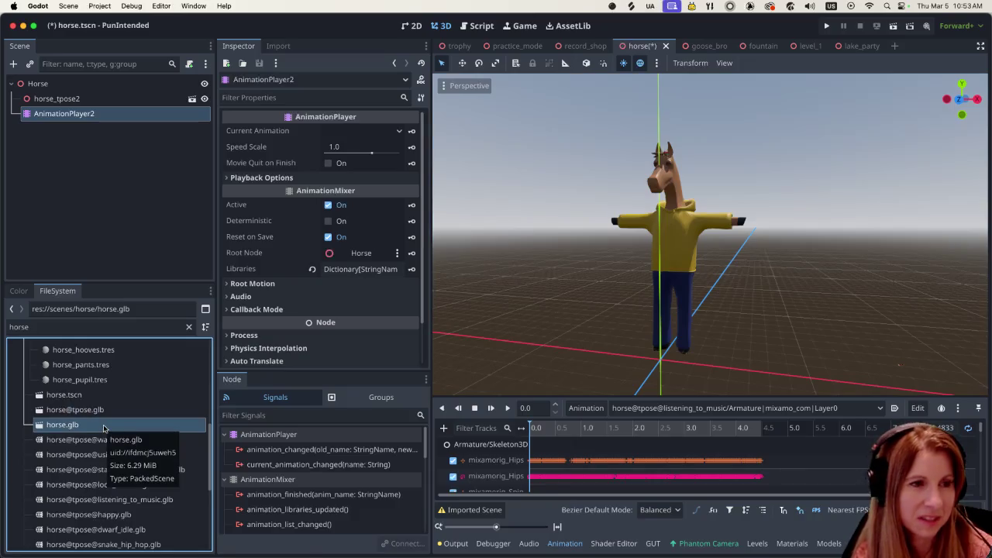
Start deleting horse.glb but cancel the confirmation, keeping the file
right_click(105, 429)
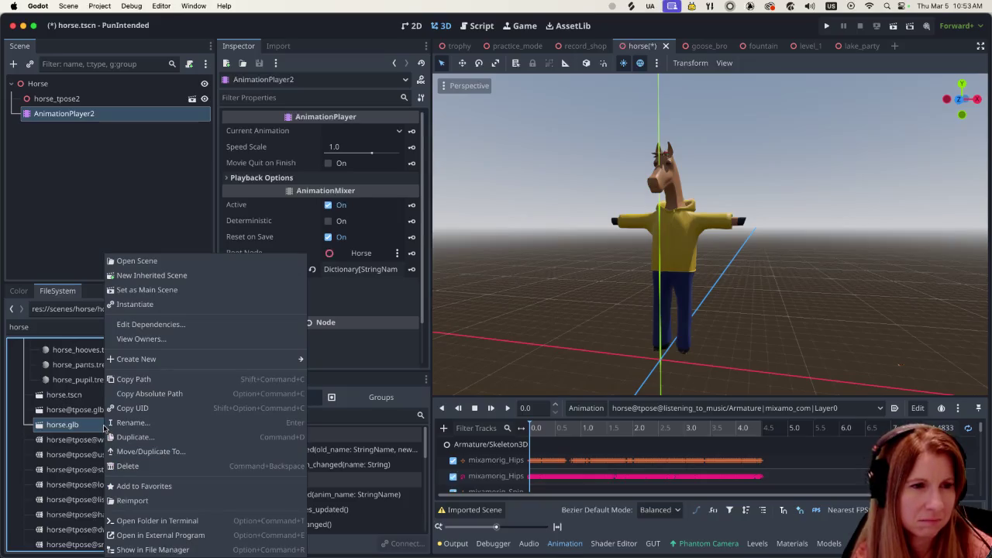
left_click(135, 466)
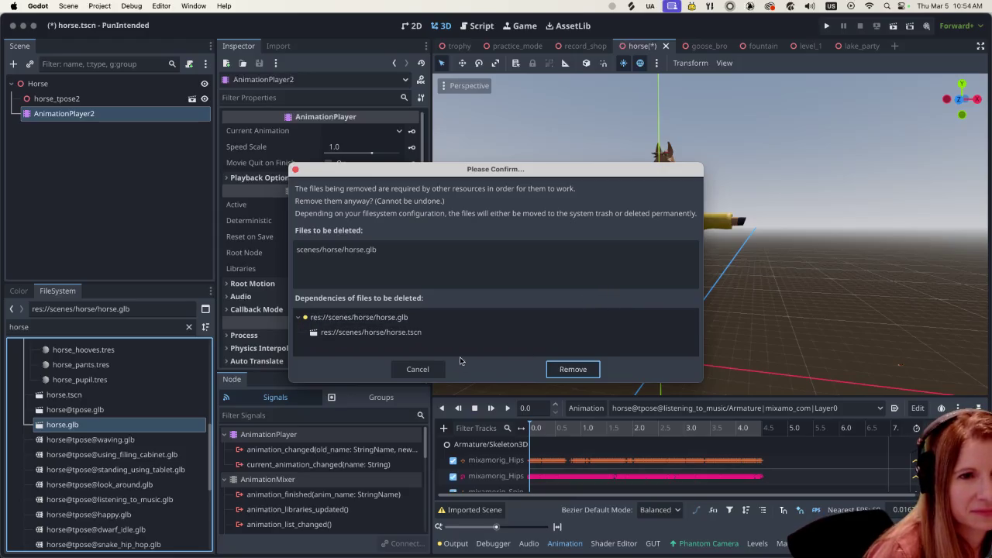
left_click(419, 369)
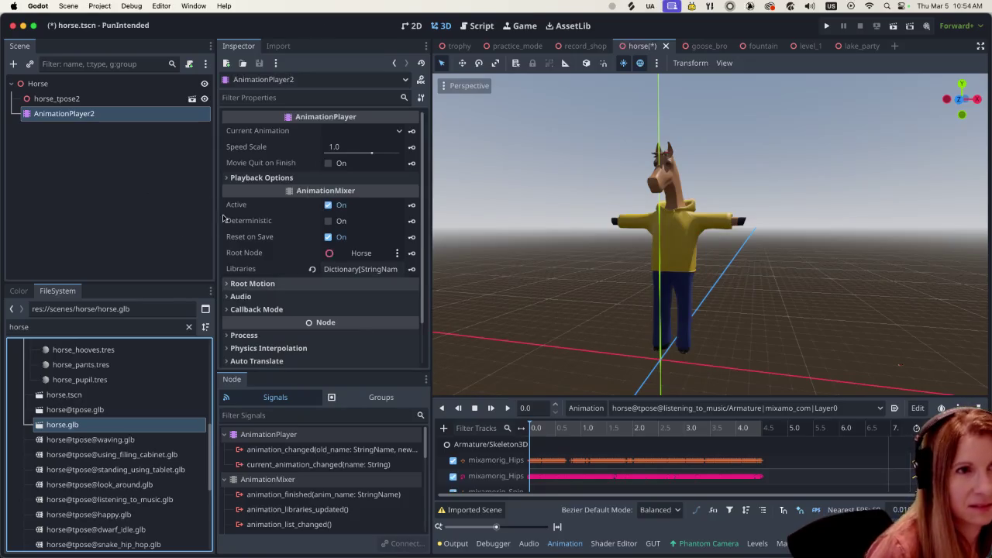
Save the horse scene and review the horse_tpose2 and AnimationPlayer2 nodes
key("super+s")
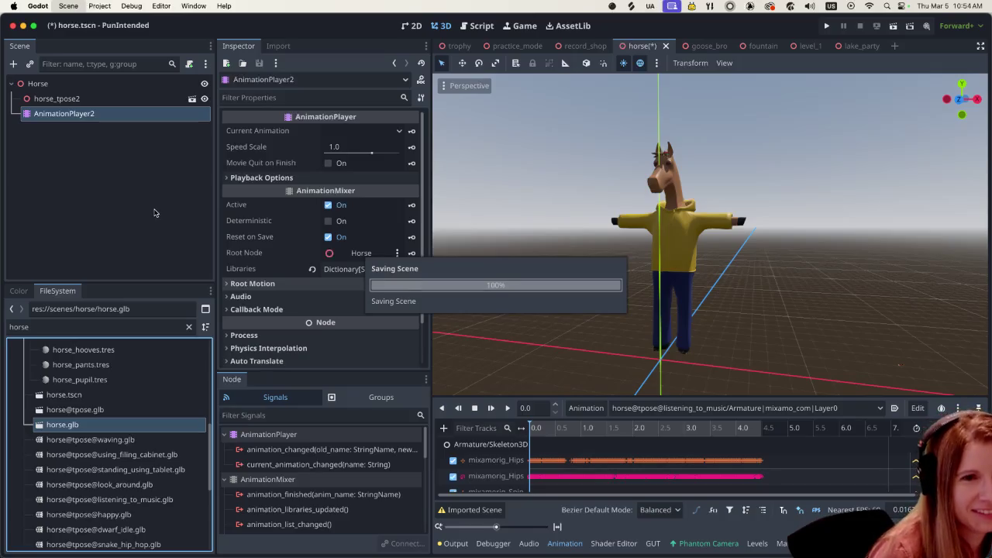
left_click(105, 99)
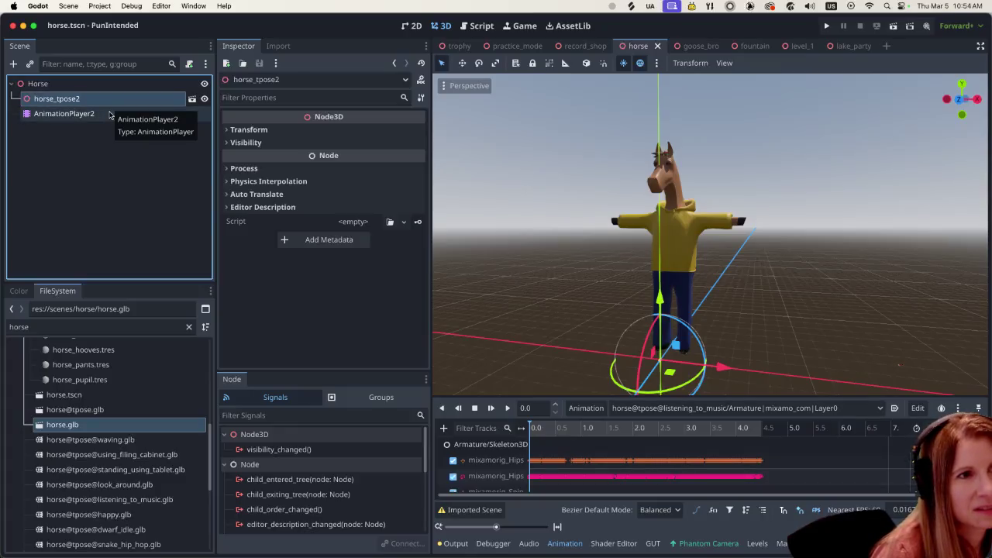
left_click(109, 118)
left_click(117, 103)
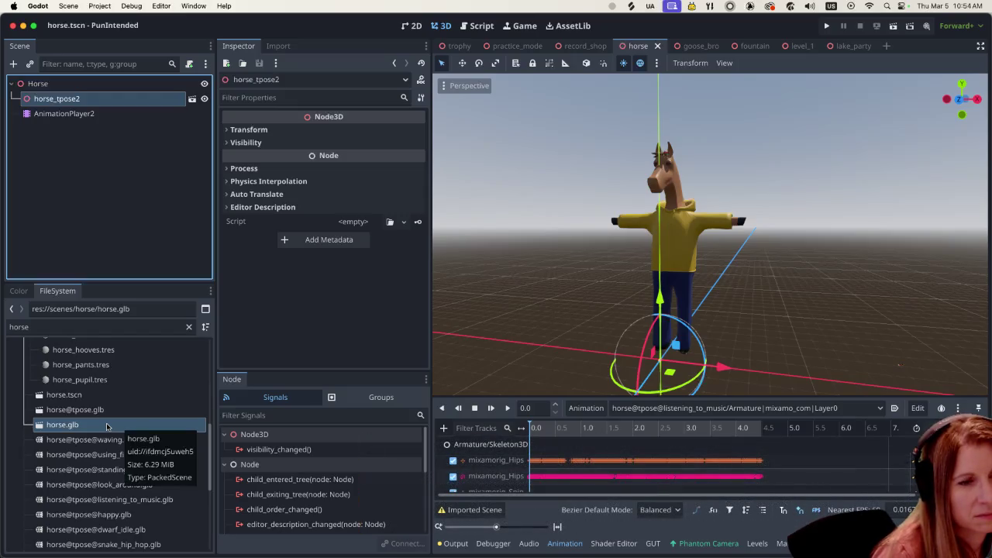
Delete horse.glb from the project files
right_click(107, 427)
left_click(151, 466)
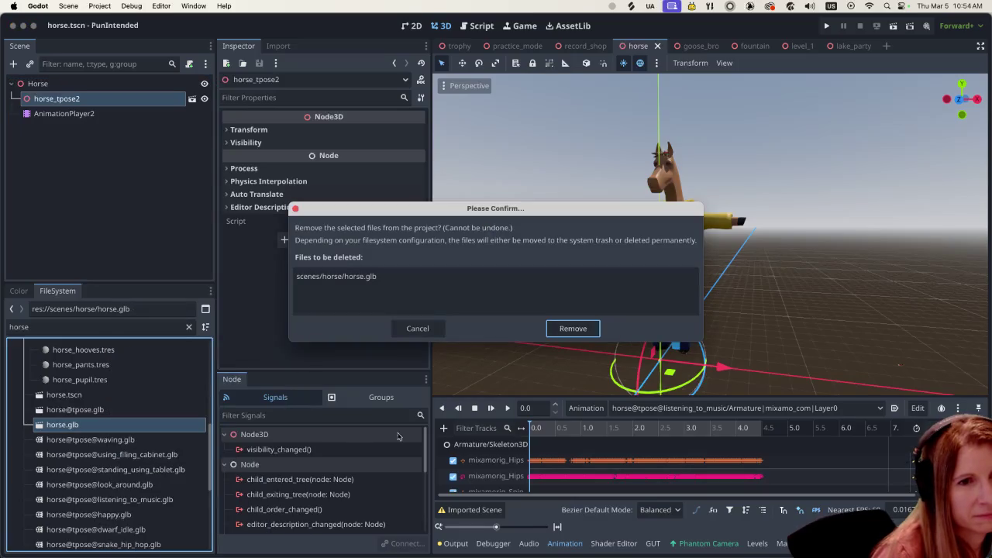
left_click(573, 329)
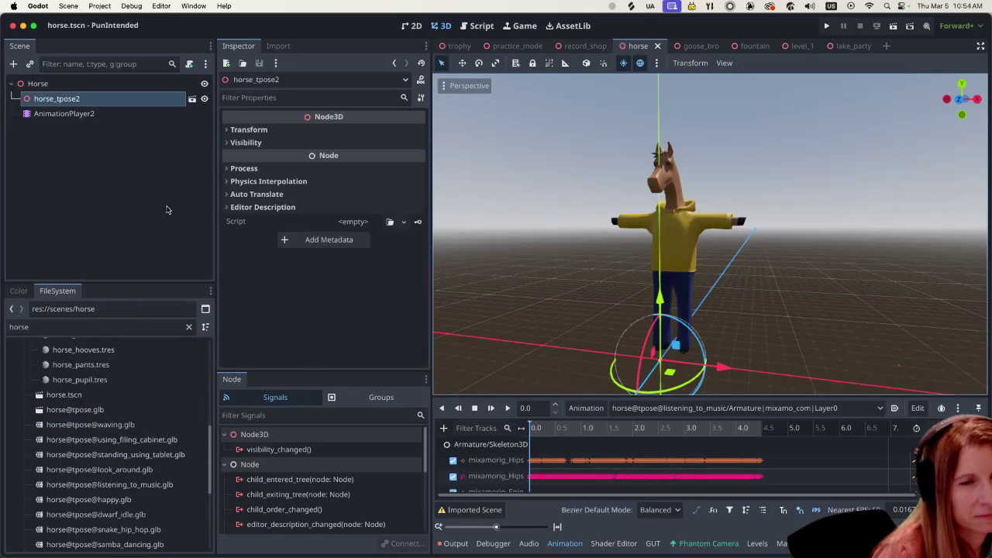
Show AnimationPlayer2's properties in the Inspector, with Horse as its root node
left_click(116, 114)
left_click(127, 100)
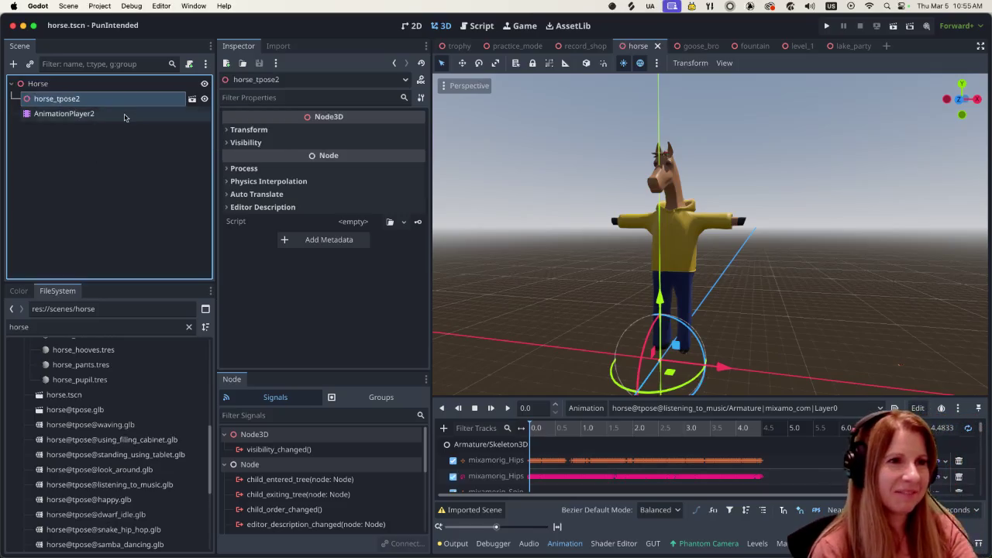
left_click(102, 114)
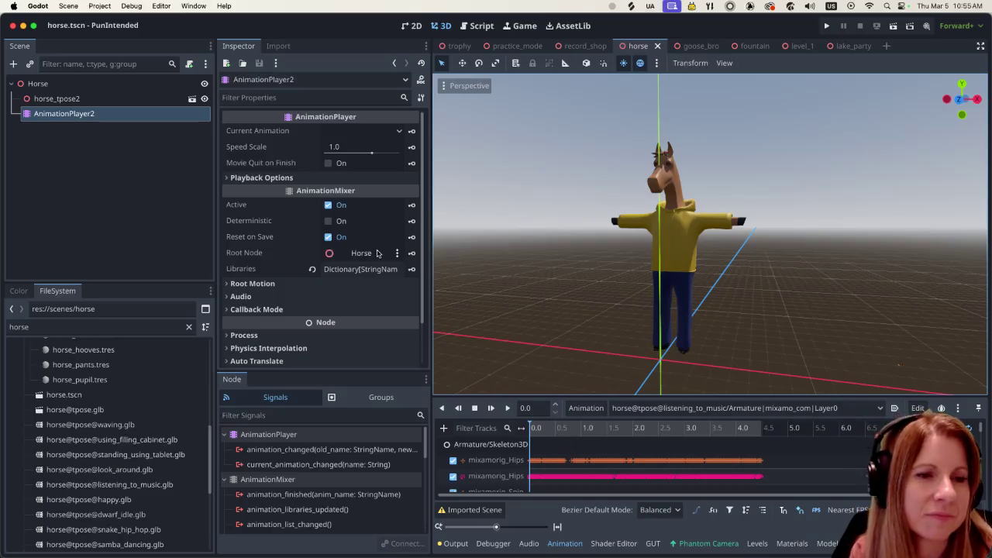
left_click(397, 255)
Set AnimationPlayer2's Root Node to horse_tpose2 in the Select a Node dialog
left_click(412, 258)
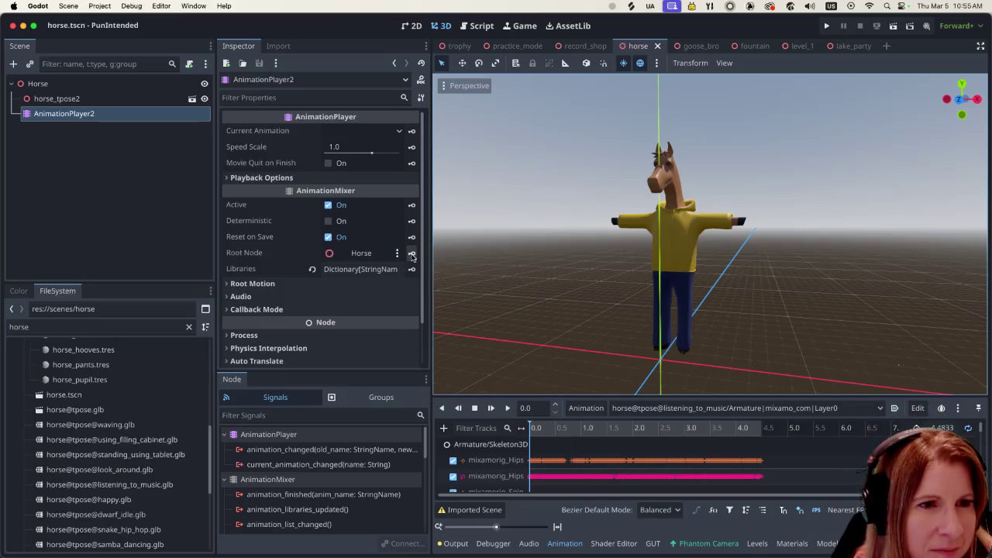
left_click(363, 254)
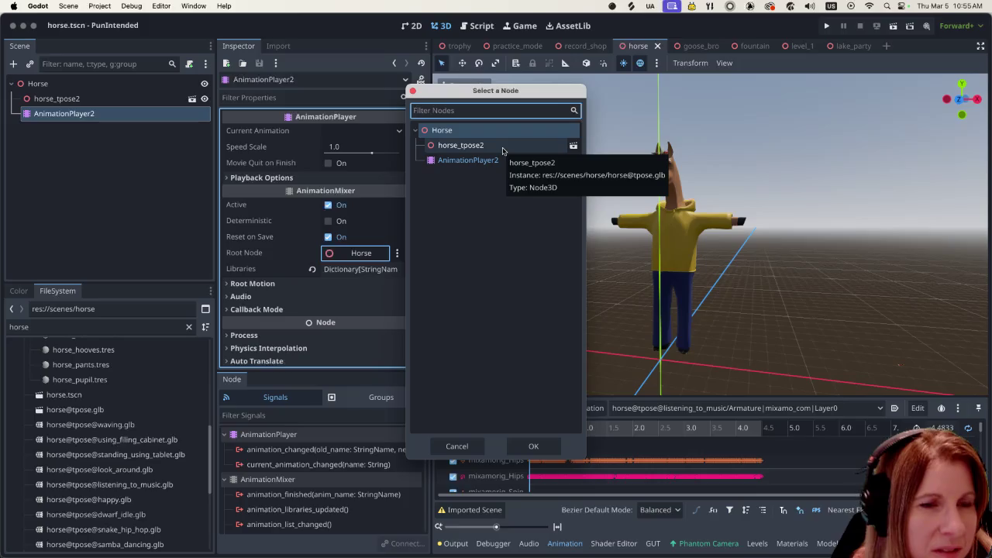
left_click(502, 150)
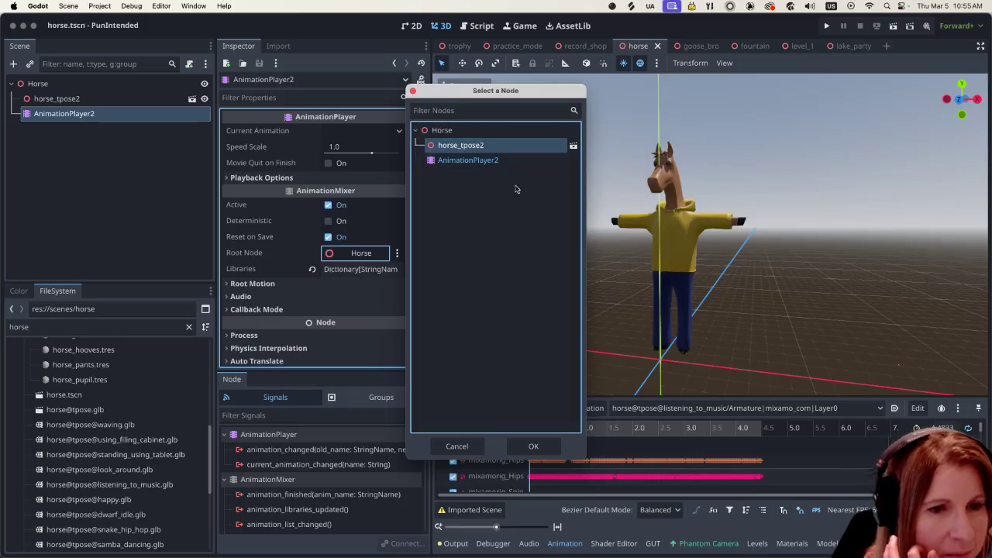
left_click(515, 447)
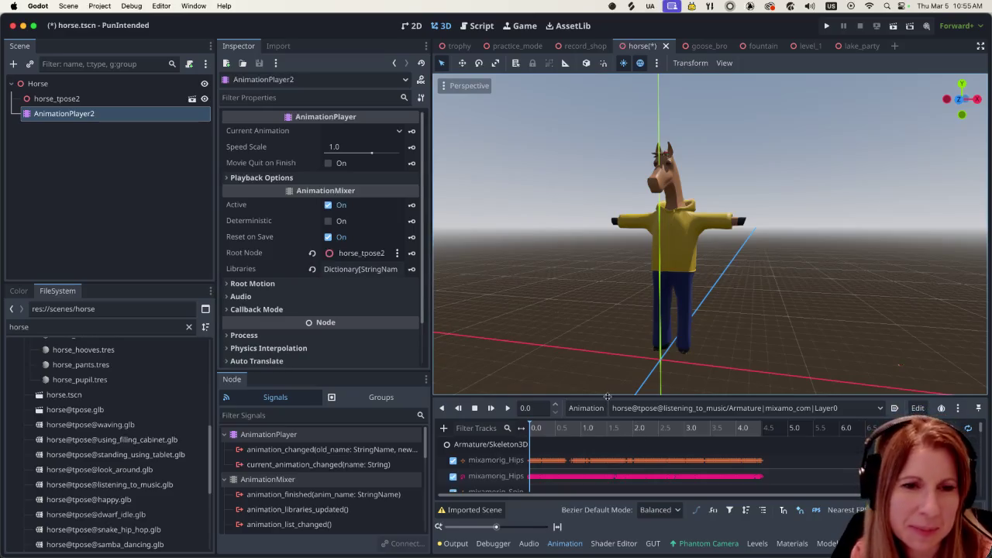
Preview the standing_using_tablet animation, then stop it
left_click(676, 414)
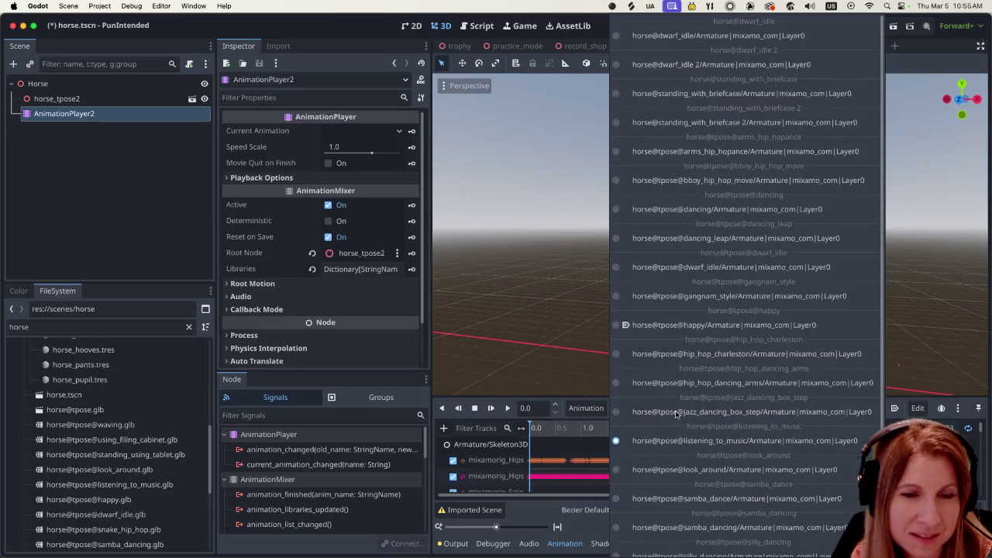
scroll(742, 423, "down", 3)
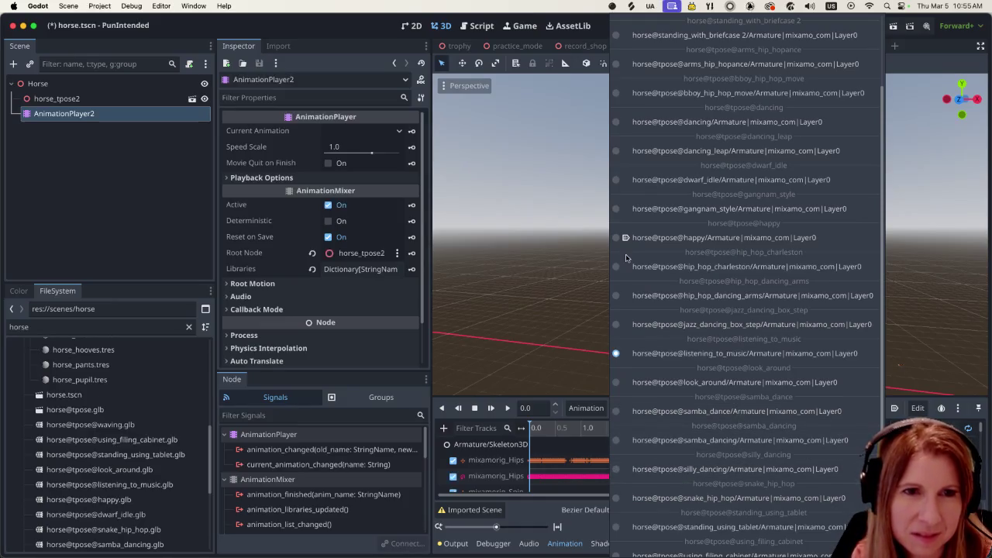
scroll(702, 503, "down", 1)
left_click(702, 490)
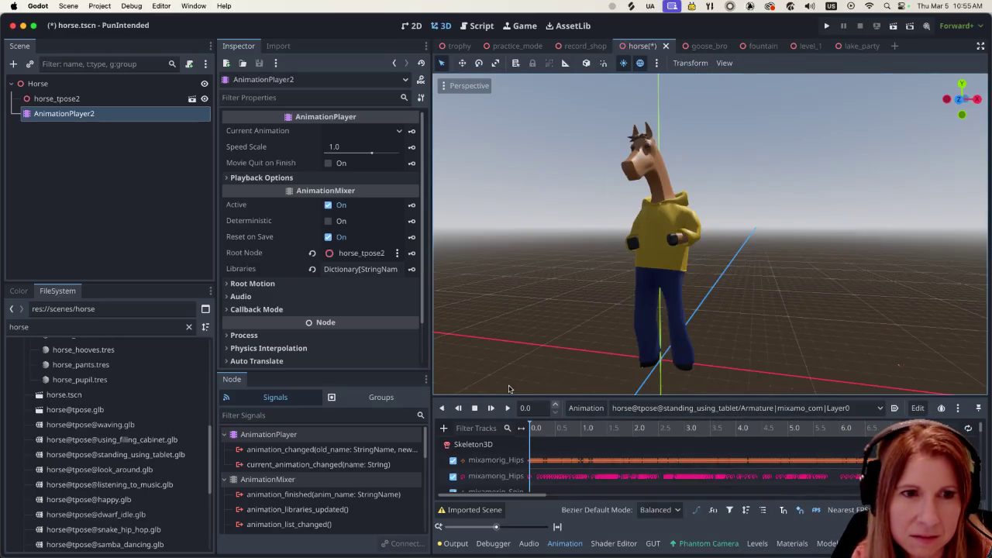
left_click(510, 410)
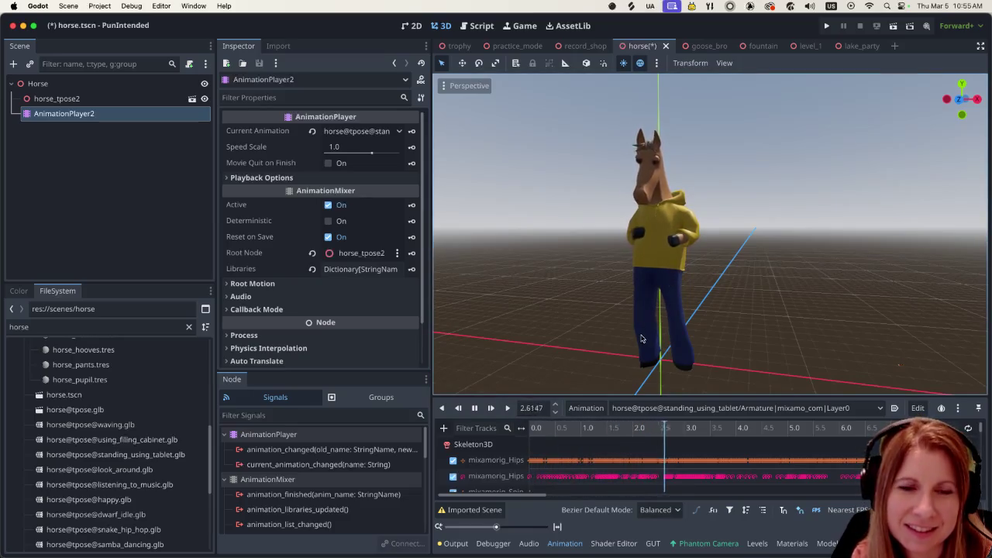
left_click(473, 408)
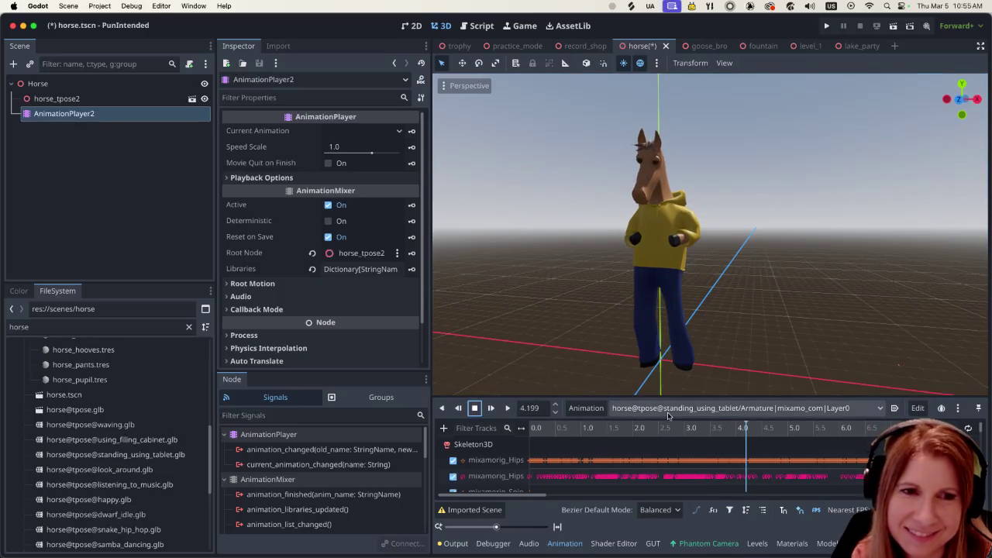
Switch AnimationPlayer2 to the silly_dancing clip and play it
left_click(669, 409)
scroll(668, 414, "up", 4)
scroll(671, 416, "down", 1)
scroll(675, 416, "down", 3)
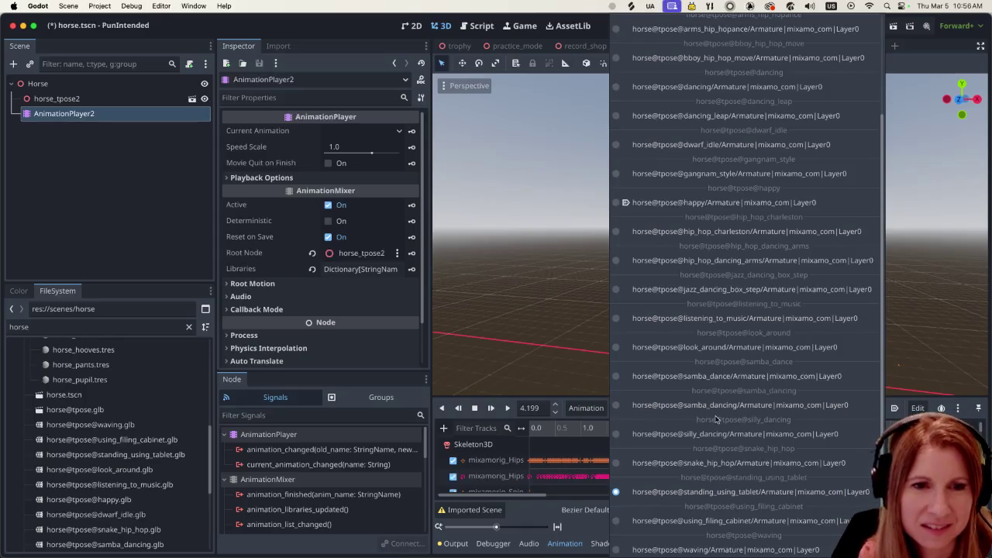
left_click(707, 434)
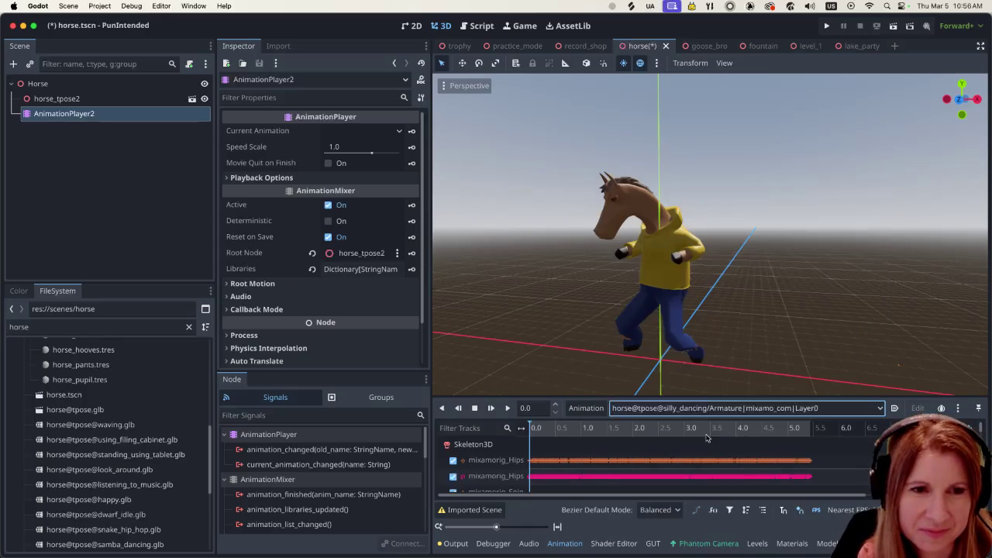
left_click(509, 409)
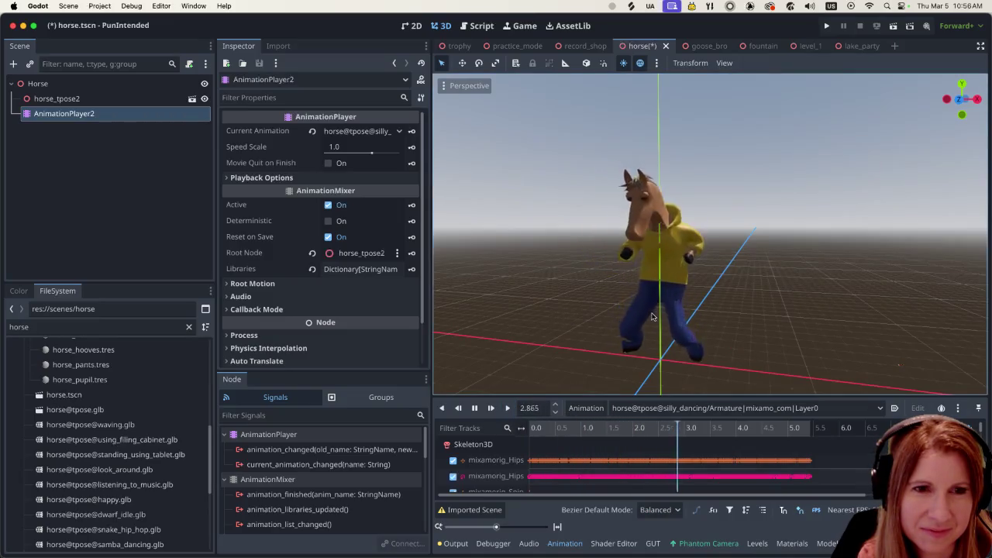
Orbit and zoom around the dancing horse to watch it from front, behind and below
scroll(670, 321, "up", 3)
middle_click_drag(670, 321, 632, 383)
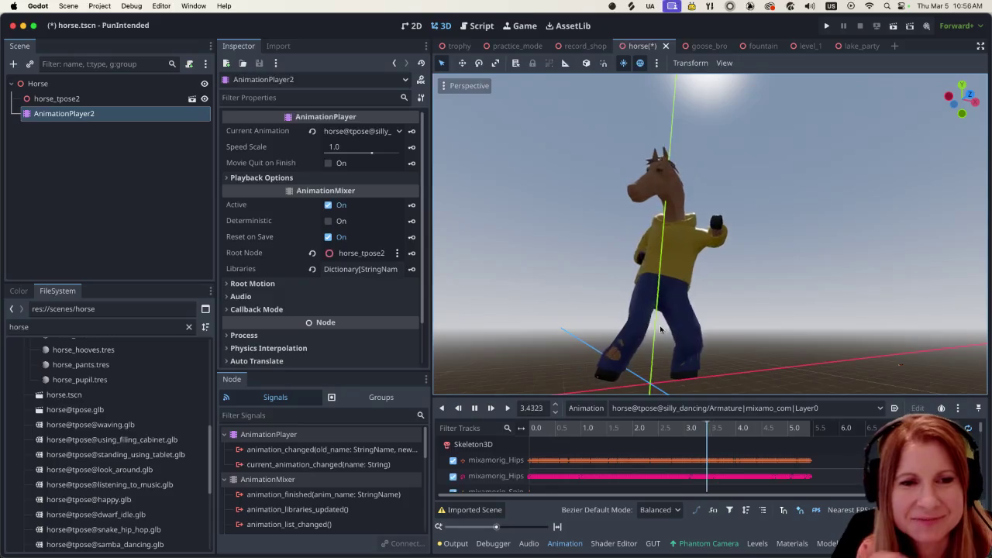
middle_click_drag(650, 344, 679, 352)
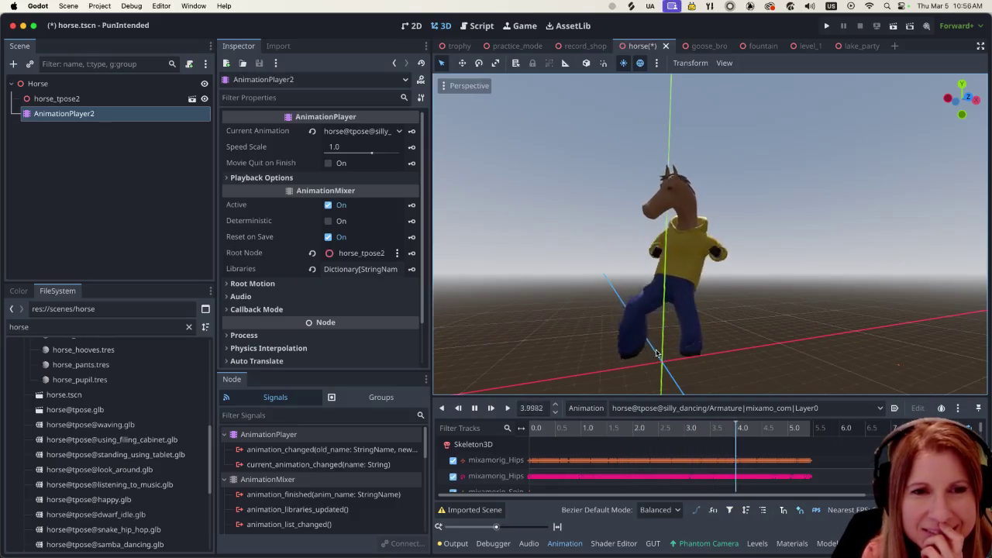
scroll(656, 341, "up", 5)
scroll(656, 341, "down", 2)
scroll(655, 341, "down", 3)
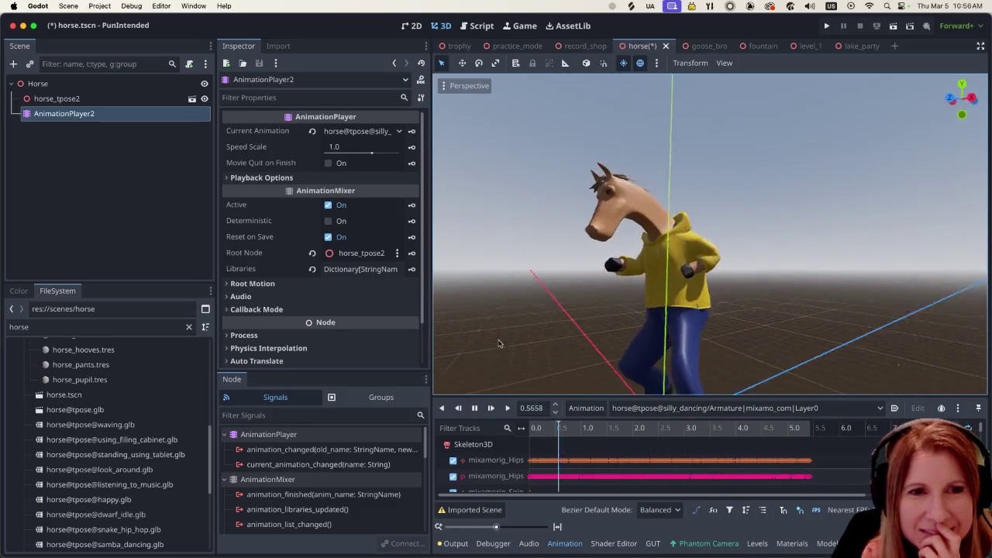
middle_click_drag(656, 341, 705, 327)
scroll(705, 327, "up", 2)
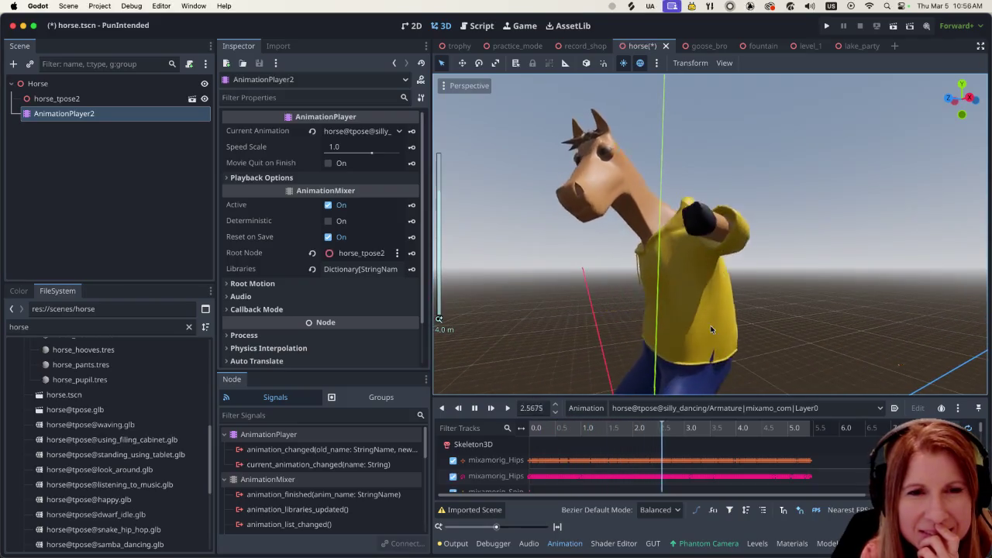
scroll(709, 329, "up", 2)
scroll(712, 329, "down", 3)
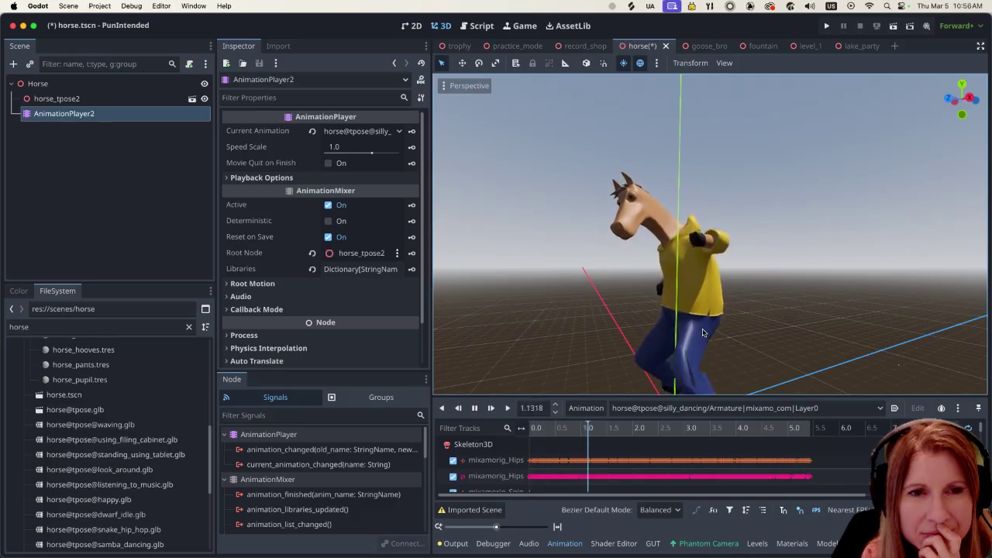
mouse_move(703, 333)
middle_mouse_down()
mouse_move(597, 328)
mouse_move(545, 312)
middle_mouse_up()
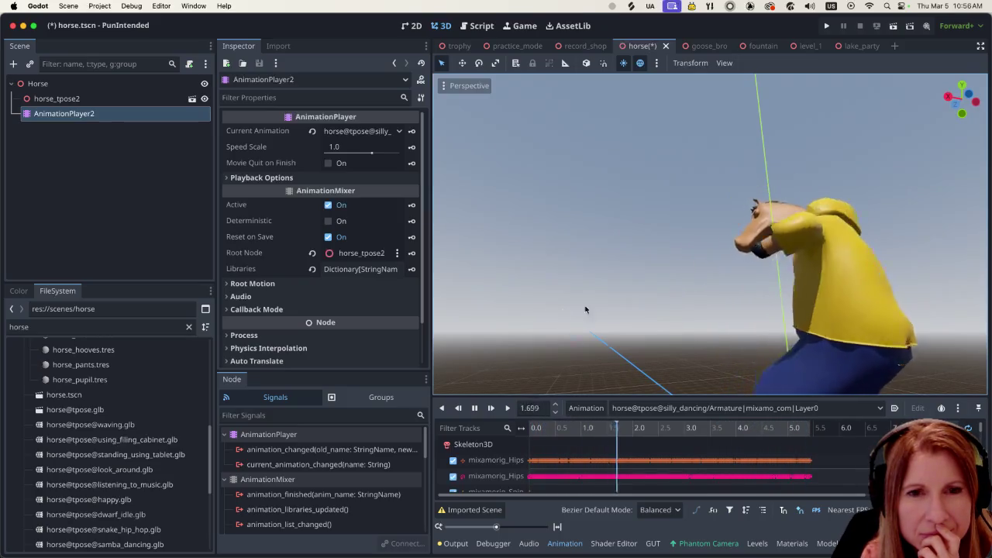
middle_click_drag(544, 315, 812, 307)
scroll(636, 322, "up", 2)
mouse_move(636, 321)
middle_mouse_down()
mouse_move(861, 346)
mouse_move(579, 331)
middle_mouse_up()
scroll(580, 331, "down", 2)
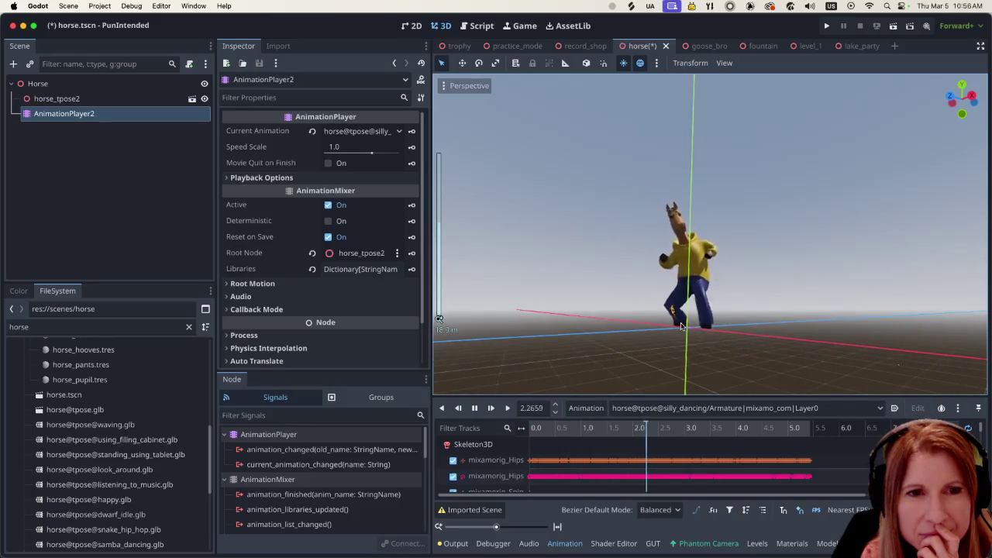
scroll(721, 318, "up", 2)
middle_click_drag(721, 318, 746, 283)
scroll(746, 282, "down", 2)
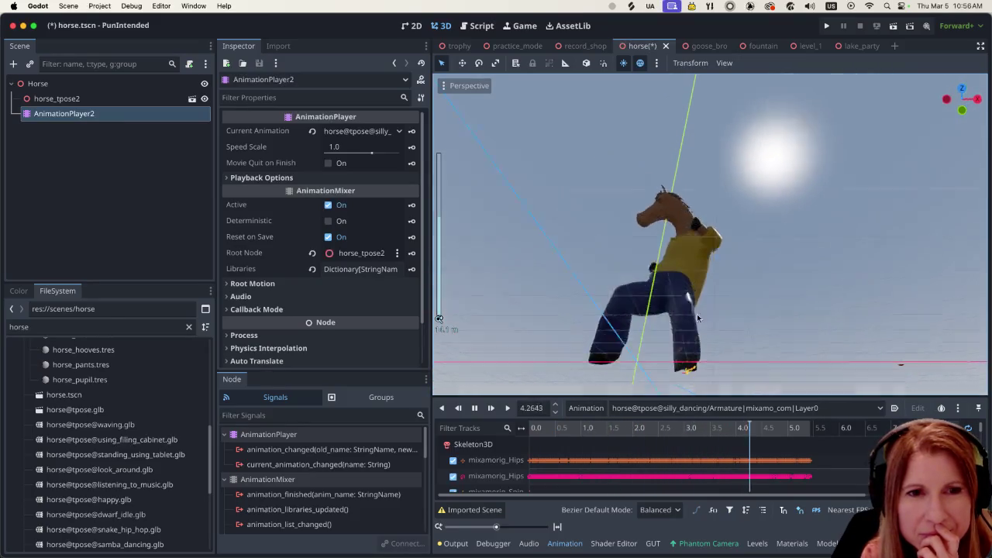
scroll(697, 314, "up", 2)
middle_click_drag(697, 314, 629, 357)
scroll(589, 364, "down", 3)
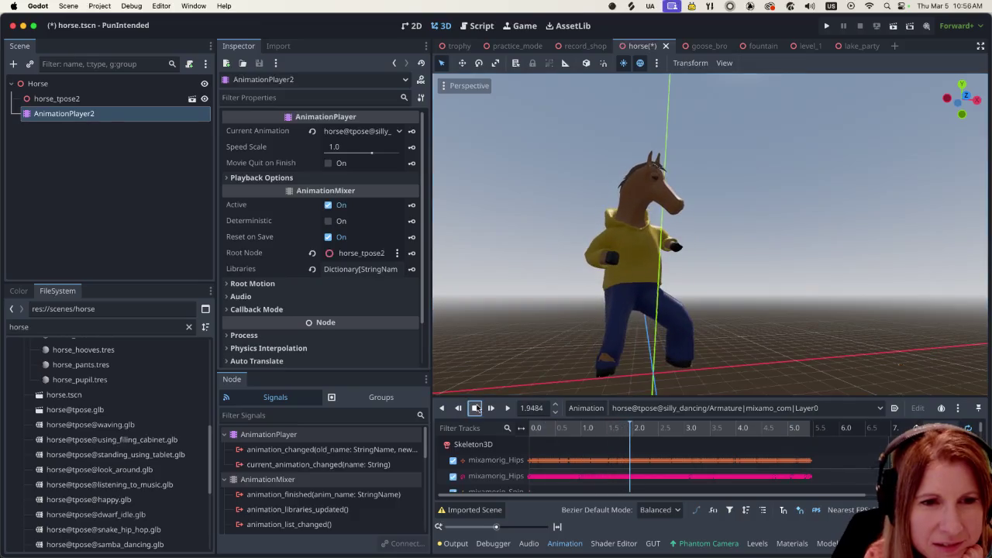
Stop silly_dancing playback, freezing the horse mid-dance at about 1.95 seconds
key("s")
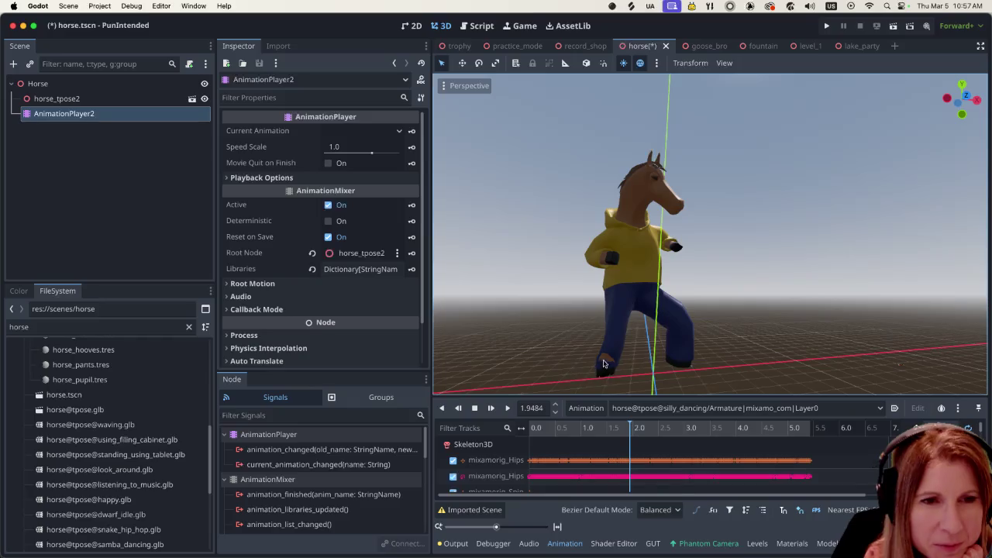
scroll(611, 364, "up", 3)
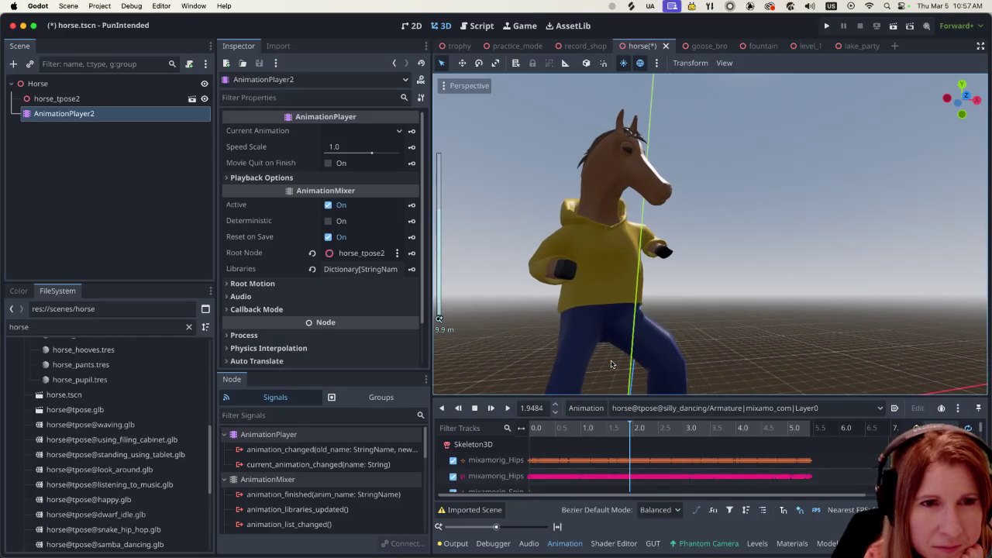
scroll(611, 363, "down", 3)
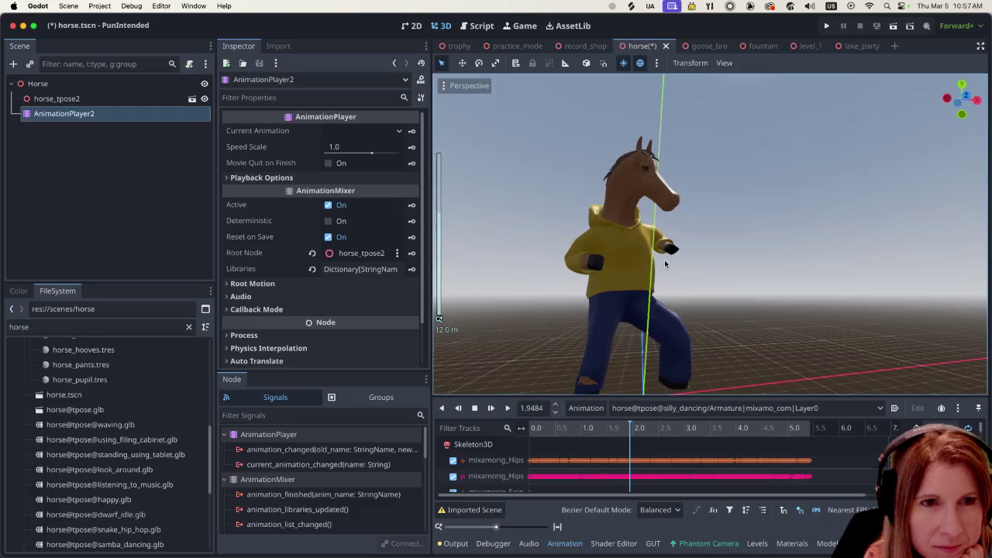
middle_click_drag(611, 362, 658, 258)
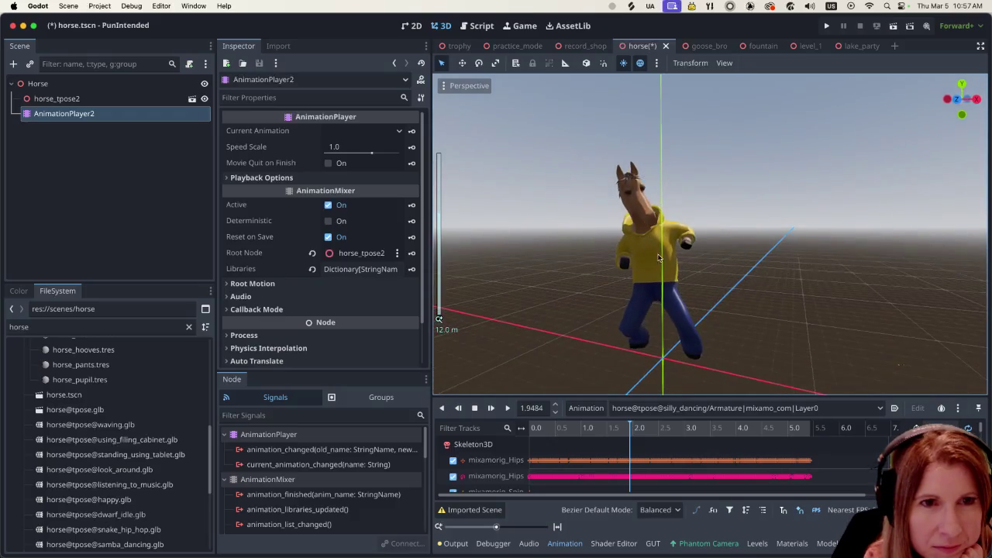
scroll(645, 219, "up", 5)
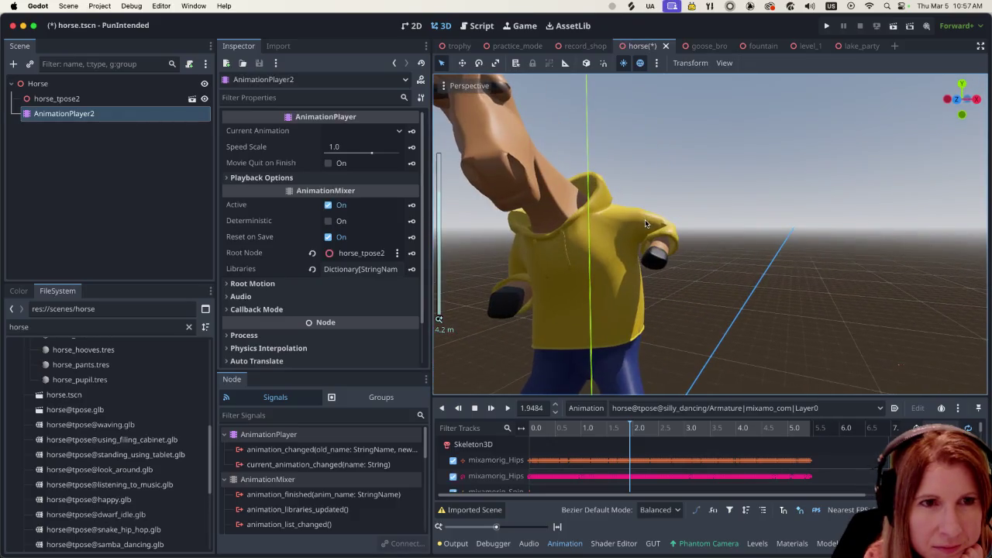
Inspect the hoodie and trousers on the frozen pose from several angles, then switch to Blender
middle_click_drag(645, 219, 549, 232, "shift")
scroll(625, 193, "up", 2)
middle_click_drag(624, 194, 646, 261, "shift")
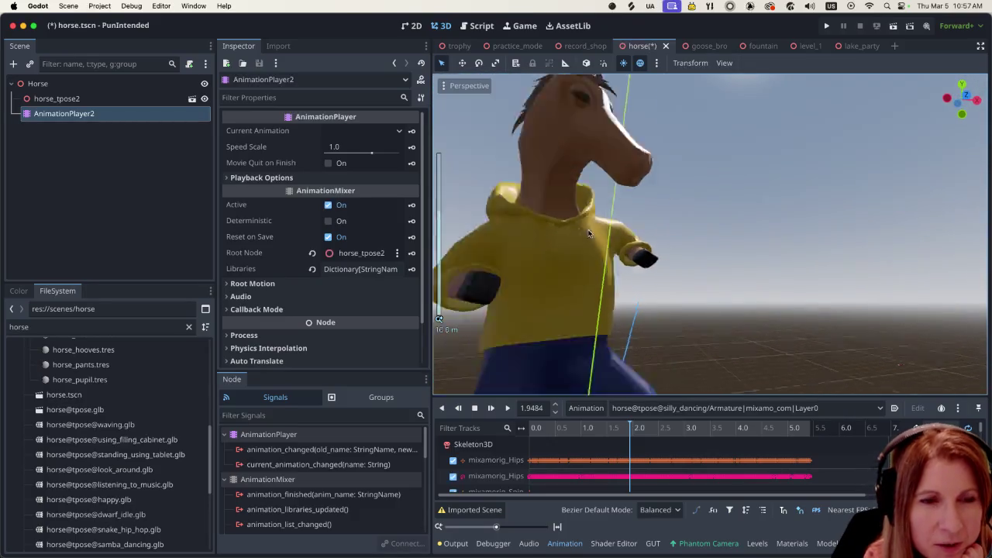
scroll(646, 261, "down", 10)
scroll(646, 261, "up", 4)
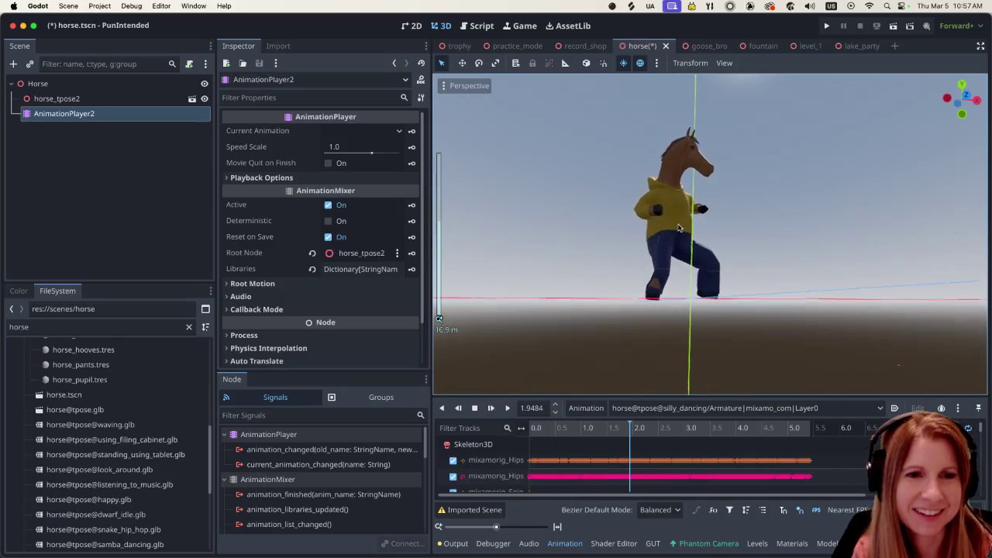
scroll(656, 271, "up", 2)
scroll(630, 273, "up", 1)
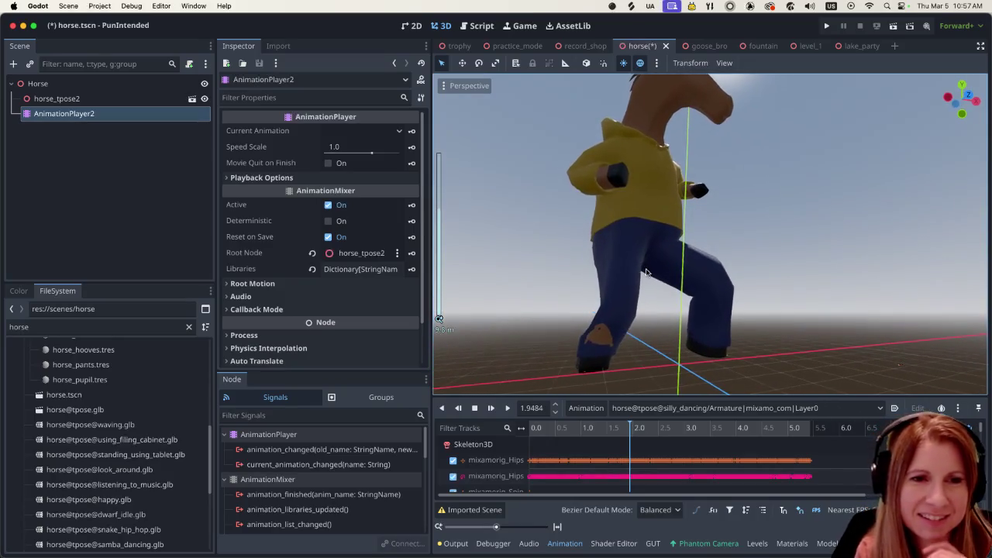
mouse_move(610, 349)
middle_mouse_down()
mouse_move(642, 332)
mouse_move(661, 337)
middle_mouse_up()
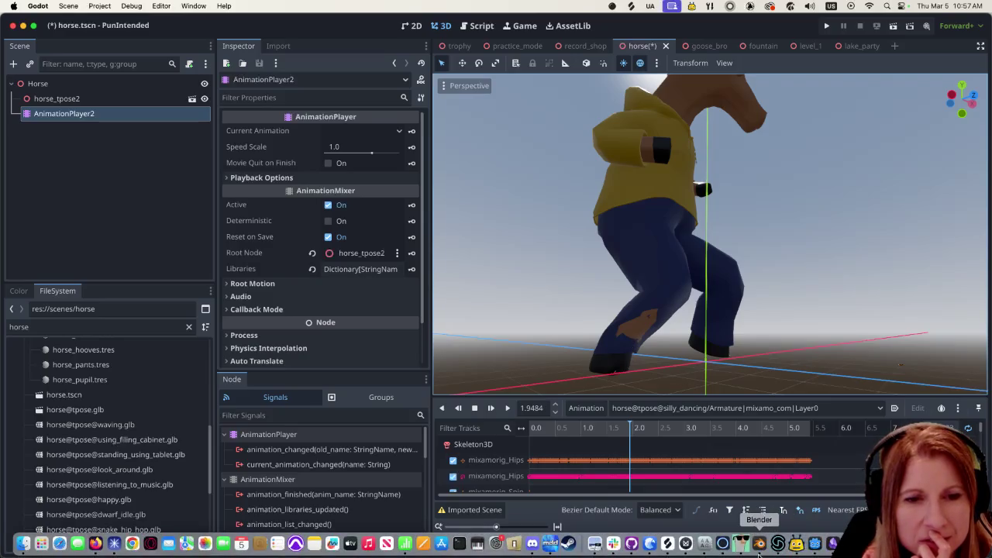
left_click(132, 545)
Zoom in and frame the horse's pant legs close up
scroll(465, 407, "down", 2)
scroll(382, 419, "down", 2)
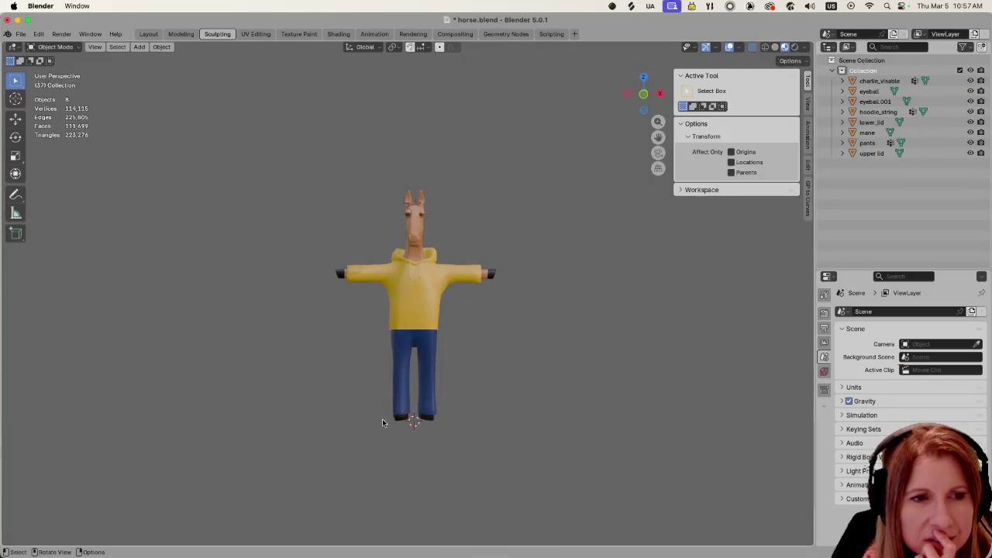
scroll(382, 418, "up", 4)
scroll(444, 367, "up", 1)
scroll(538, 288, "up", 4)
mouse_move(572, 368)
middle_mouse_down("shift")
mouse_move(538, 262)
mouse_move(481, 190)
middle_mouse_up("shift")
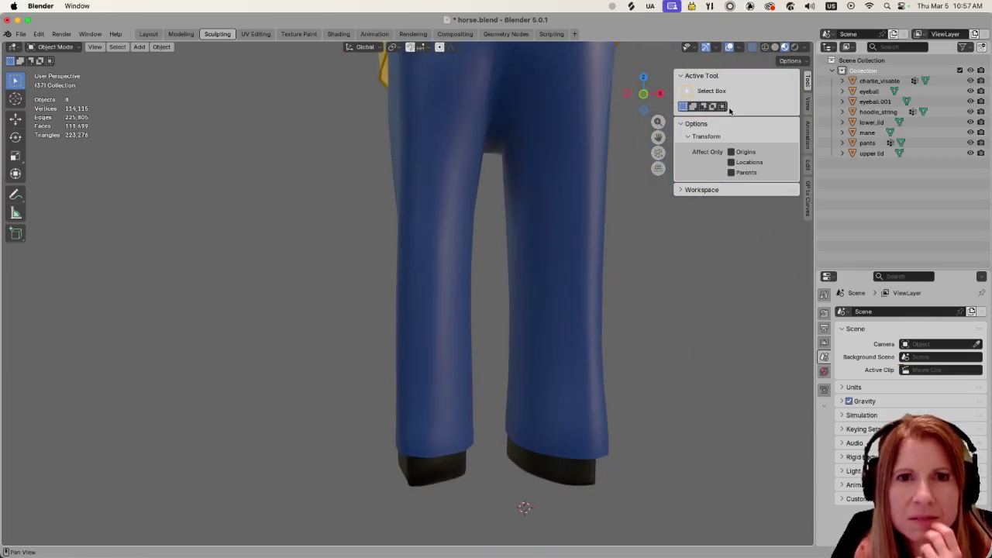
Select charlie_visable so the boots' outline shows inside the pant legs
left_click(884, 82)
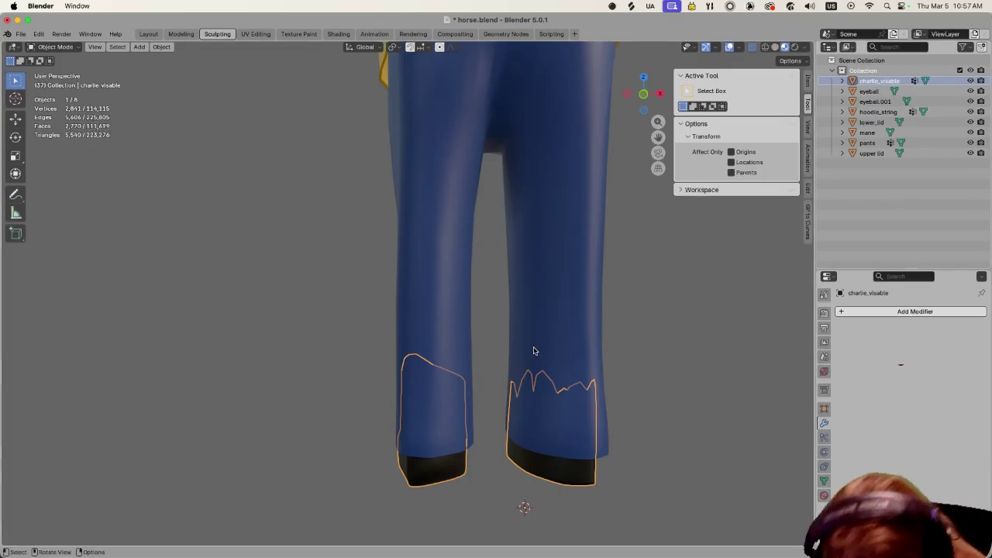
scroll(533, 351, "down", 2)
scroll(511, 341, "down", 3)
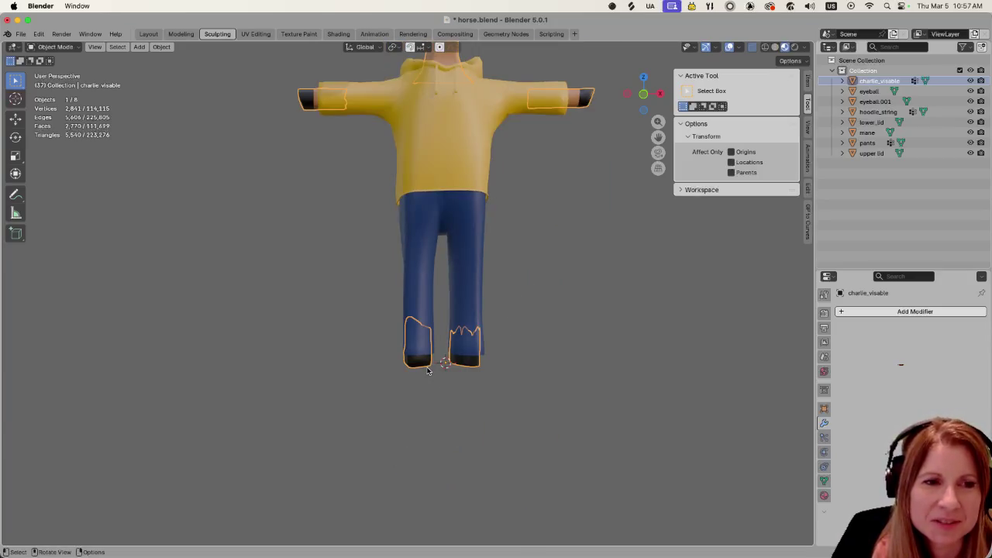
scroll(429, 371, "up", 2)
scroll(423, 364, "up", 1)
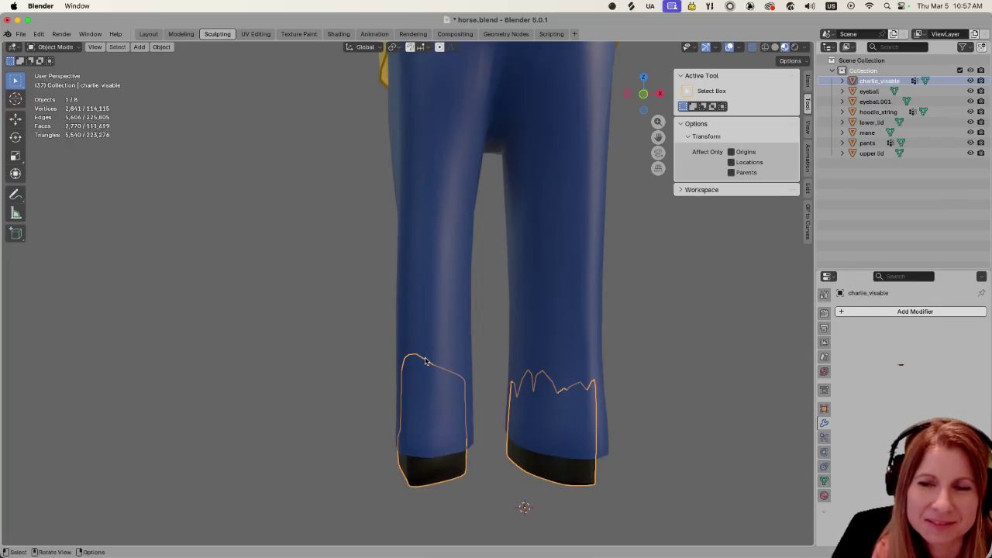
scroll(453, 340, "up", 1)
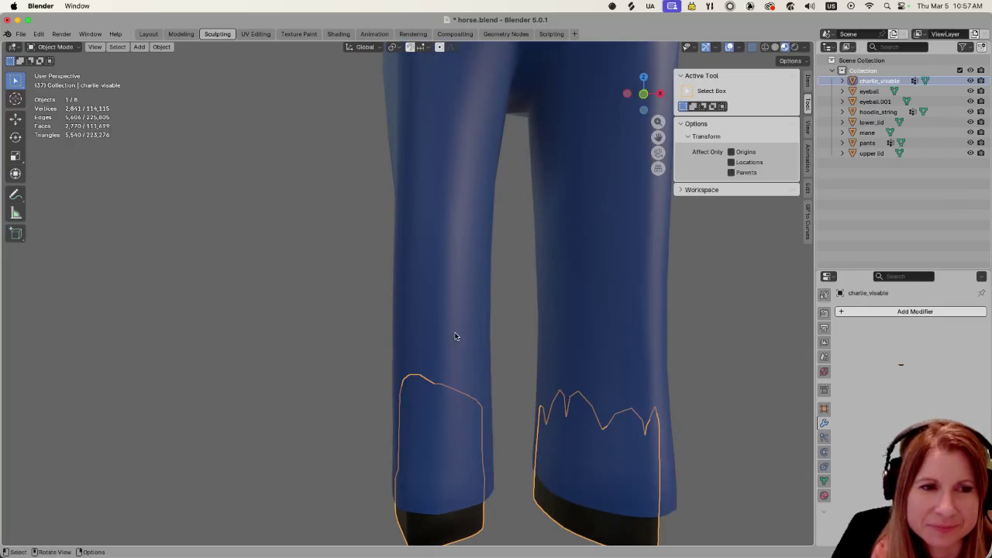
middle_click_drag(461, 326, 489, 477)
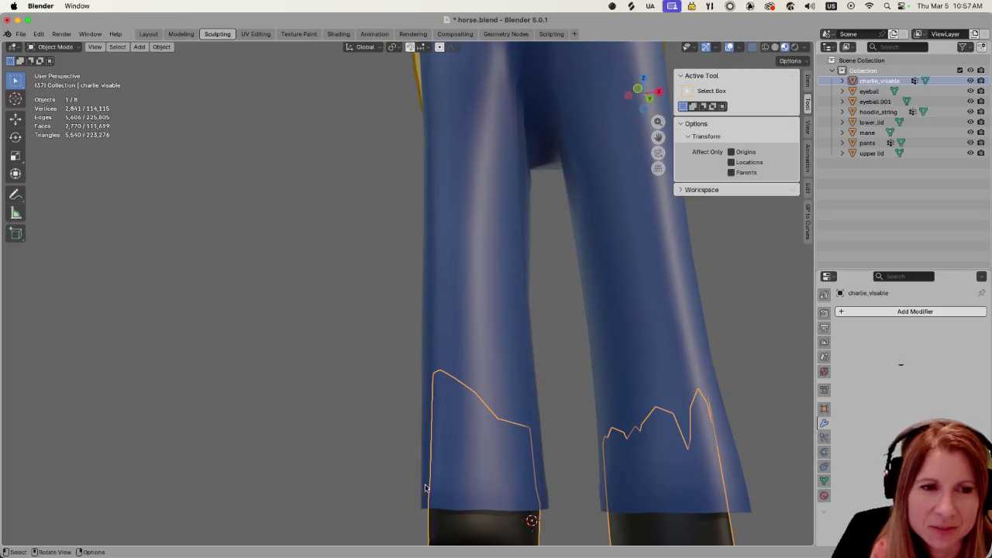
scroll(474, 507, "down", 5)
Check the boots under the pants from other angles, then deselect everything
mouse_move(563, 463)
middle_mouse_down()
mouse_move(587, 361)
mouse_move(587, 371)
mouse_move(628, 377)
middle_mouse_up()
scroll(627, 377, "down", 4)
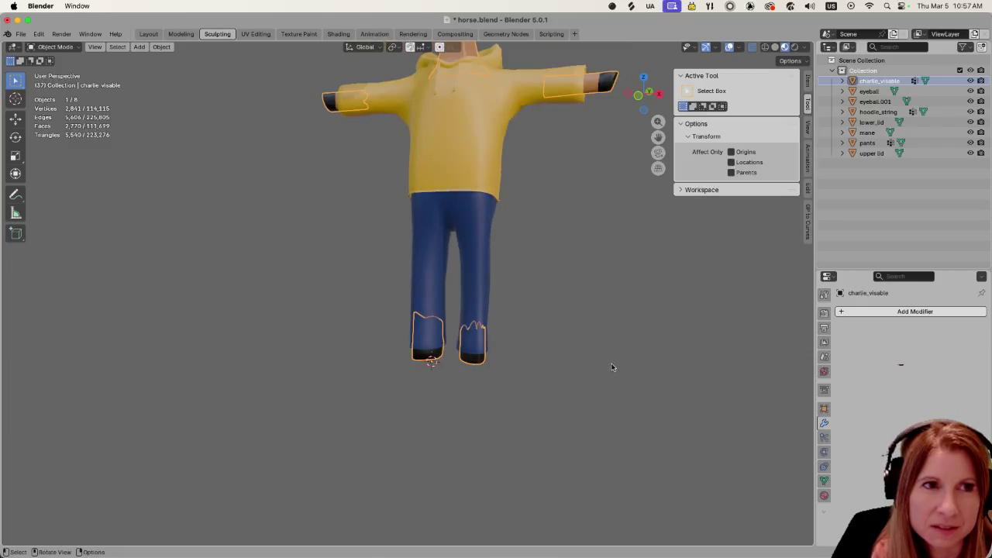
scroll(613, 368, "down", 2)
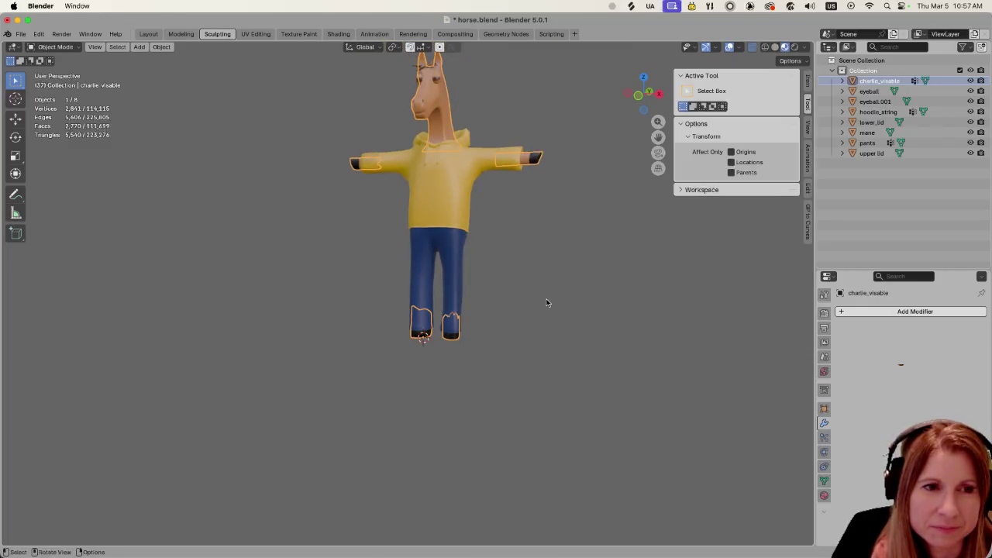
scroll(547, 299, "up", 2)
scroll(545, 303, "up", 2)
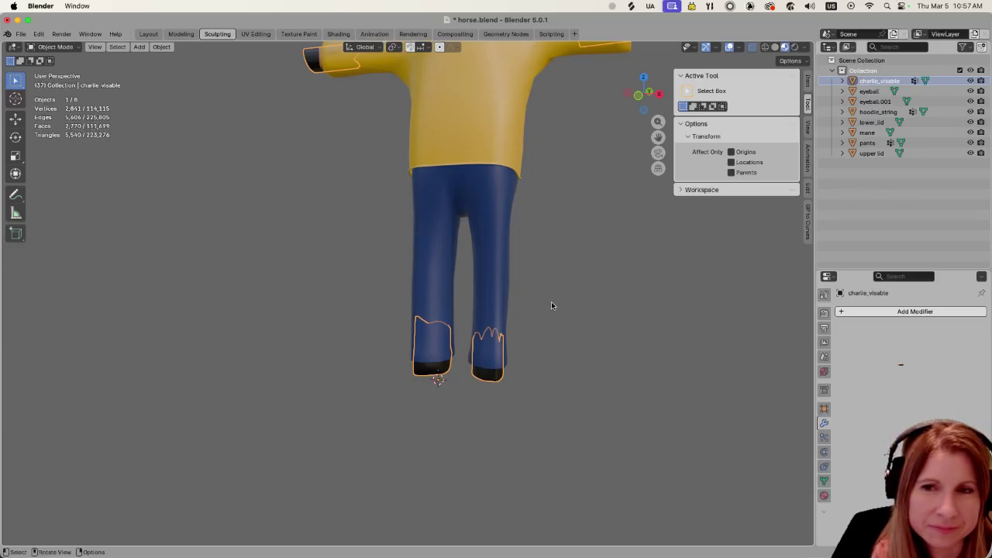
scroll(551, 306, "up", 1)
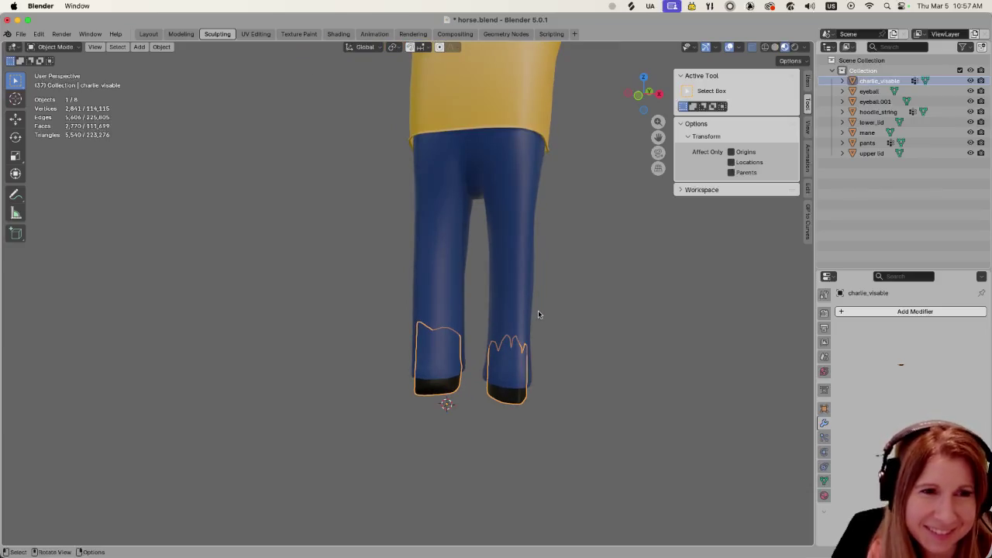
scroll(539, 314, "up", 1)
middle_click_drag(538, 317, 613, 321)
scroll(605, 322, "up", 1)
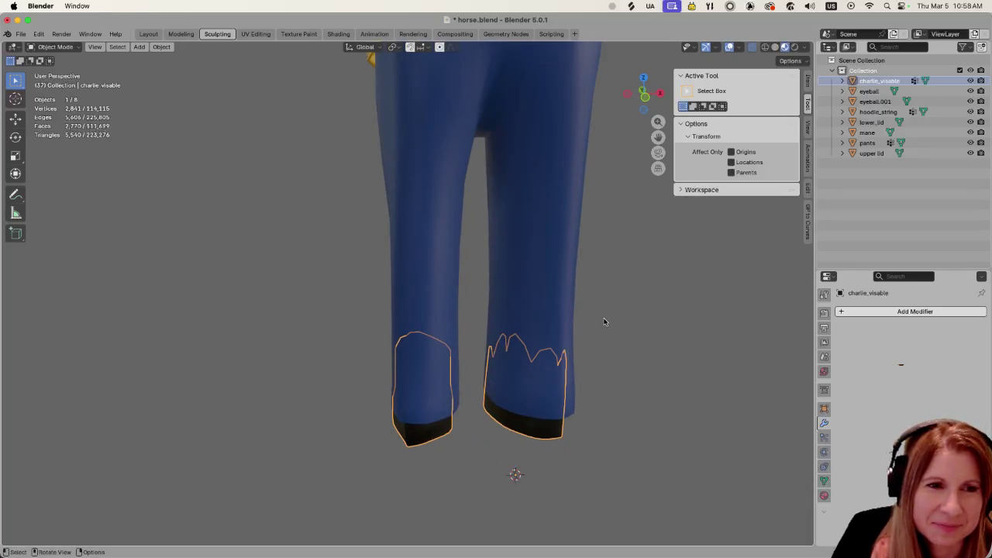
scroll(605, 322, "down", 4)
scroll(593, 324, "down", 2)
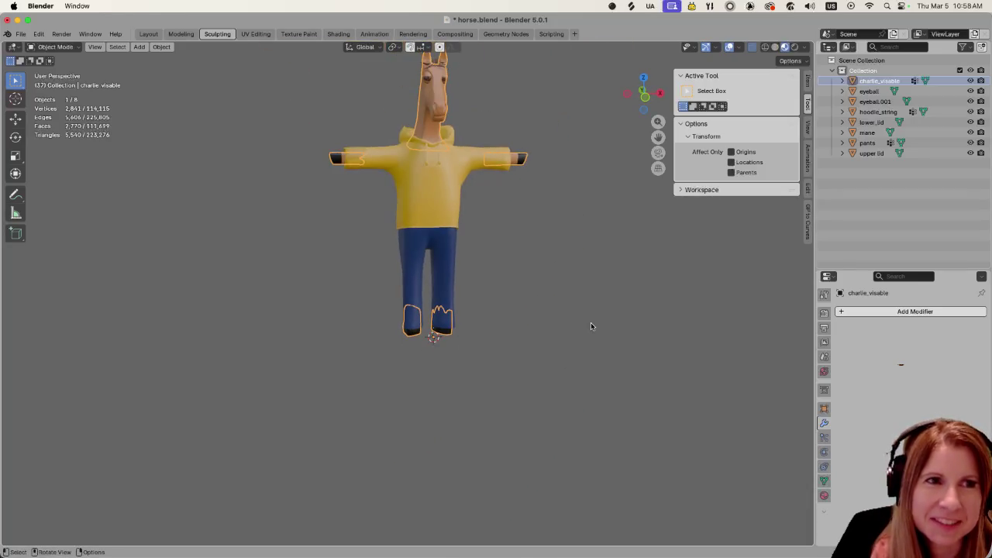
left_click(608, 282)
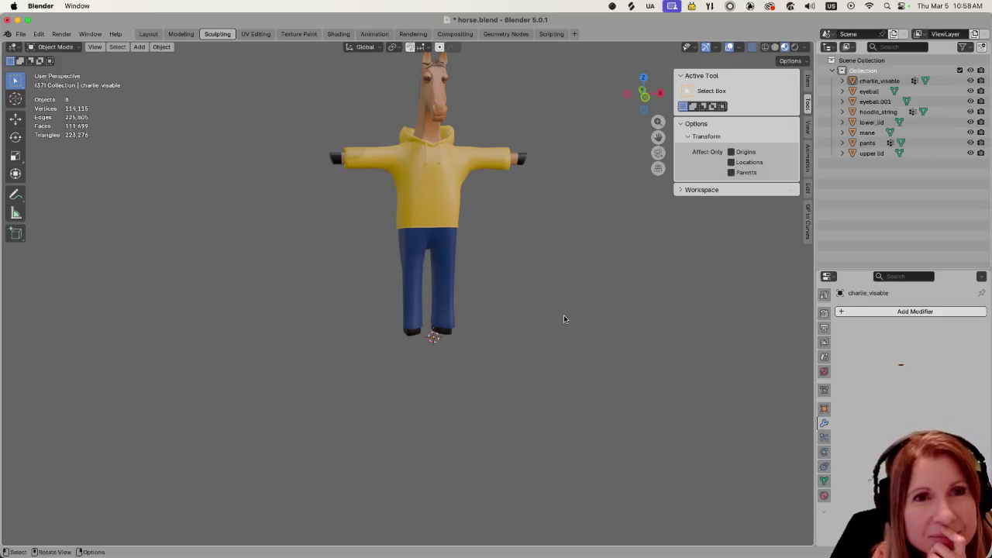
Switch from Blender over to the Godot editor
scroll(552, 319, "up", 3)
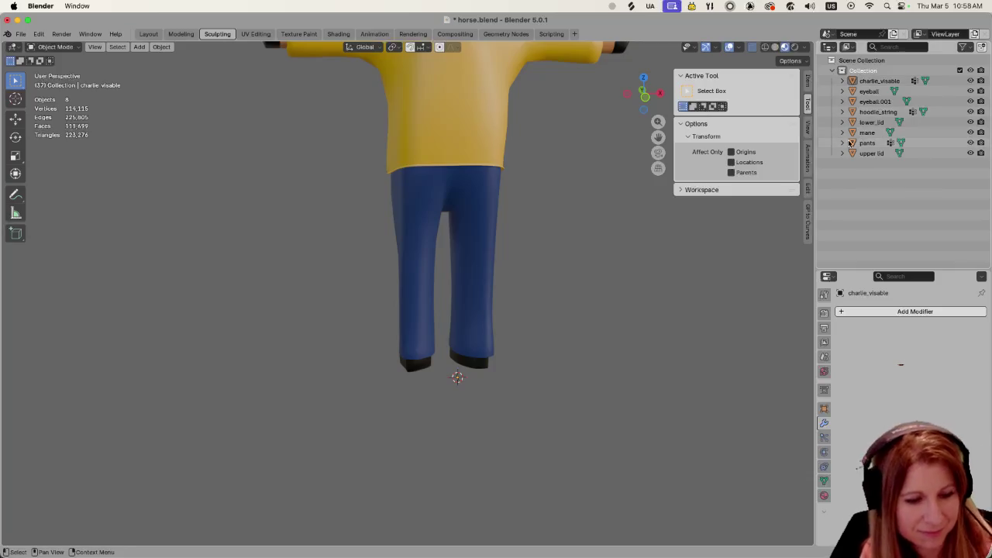
key("super+Tab")
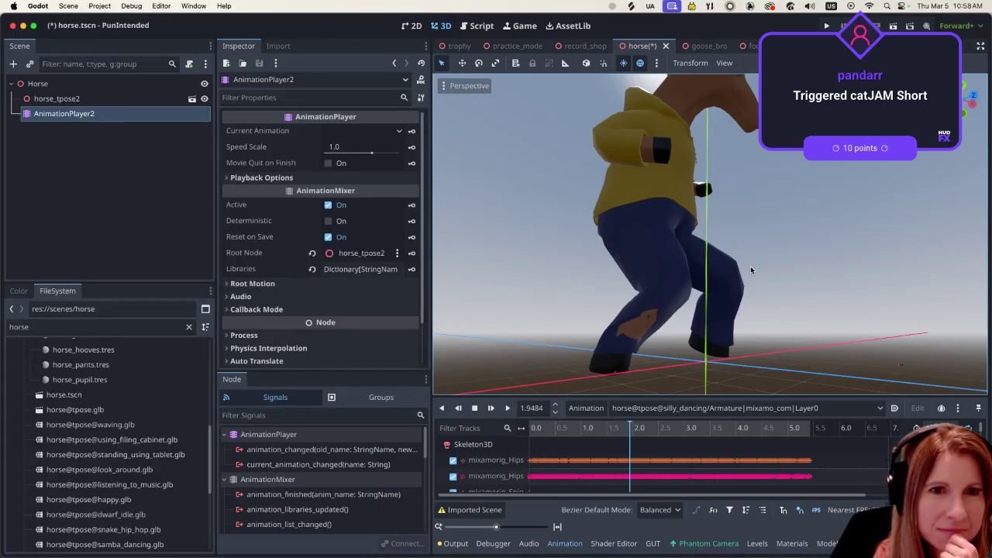
middle_click_drag(832, 306, 789, 318)
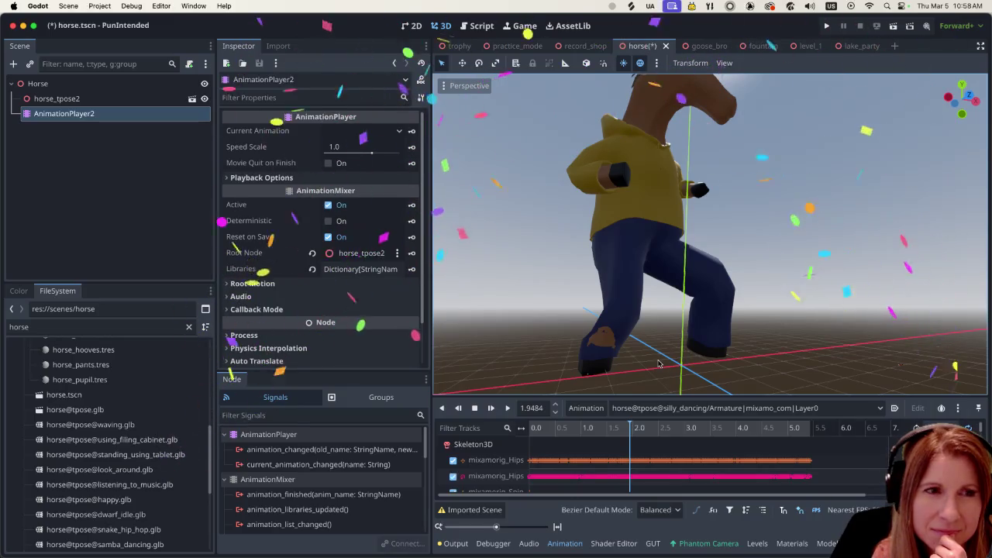
scroll(654, 355, "down", 1)
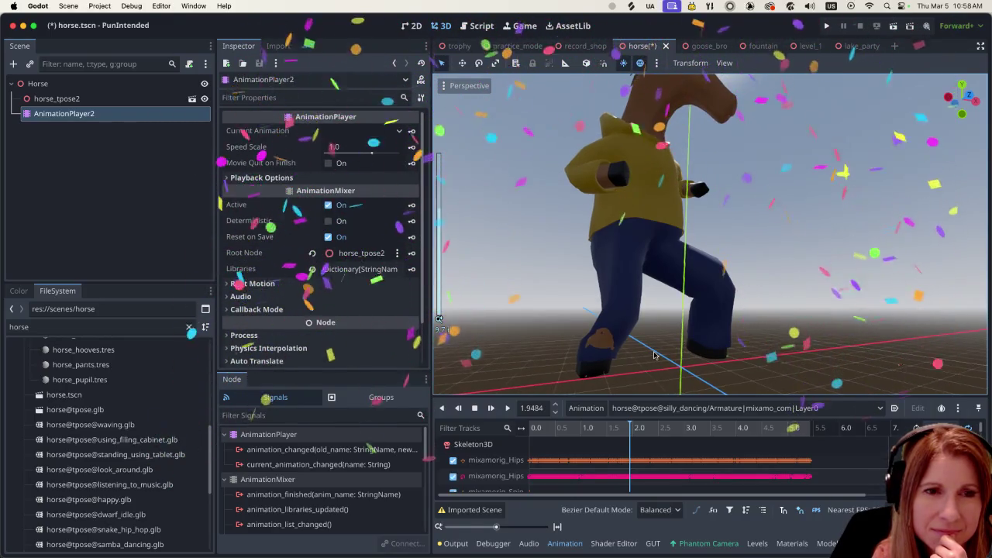
mouse_move(654, 355)
middle_mouse_down()
mouse_move(723, 337)
mouse_move(673, 365)
mouse_move(642, 356)
mouse_move(588, 363)
middle_mouse_up()
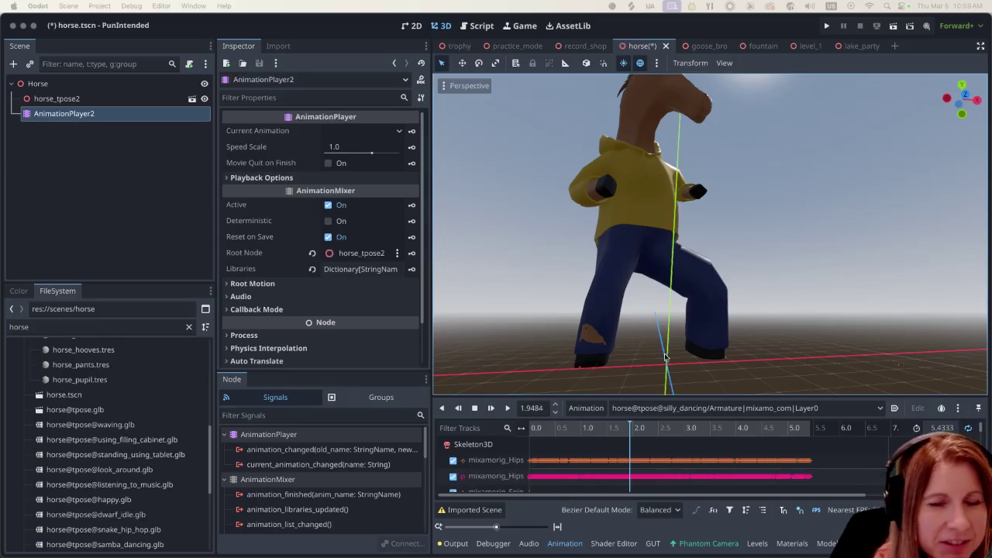
scroll(639, 342, "up", 2)
middle_click_drag(639, 342, 674, 344)
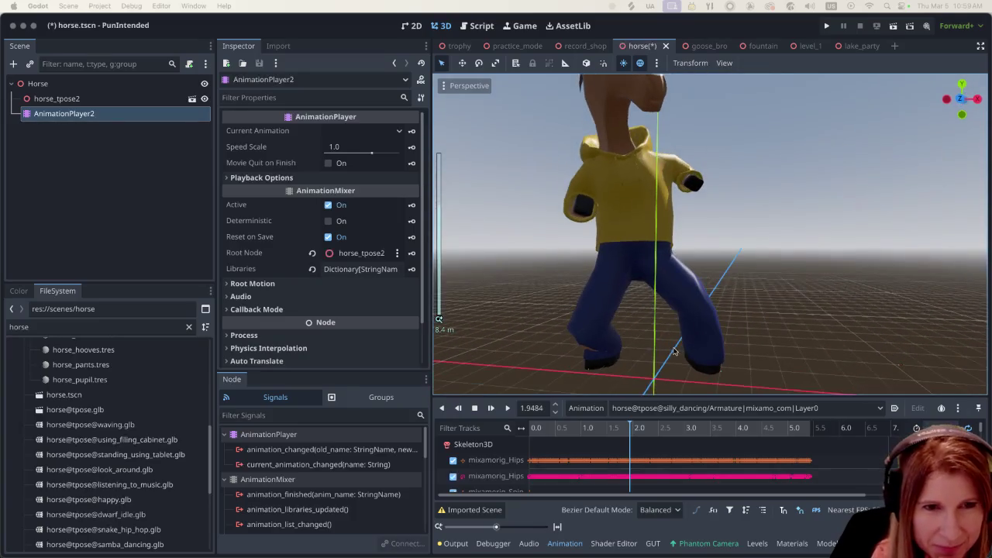
scroll(672, 353, "up", 1)
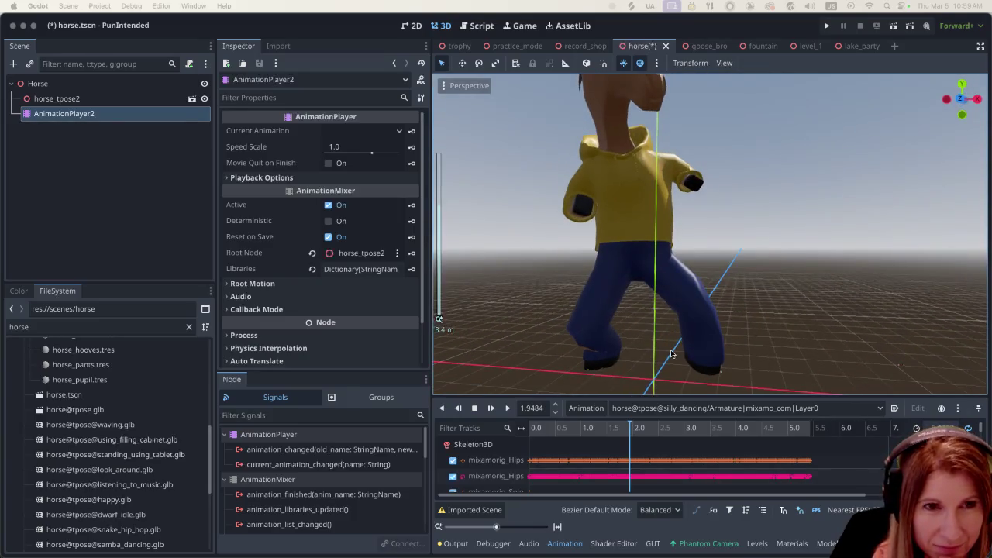
scroll(672, 354, "up", 1)
scroll(671, 353, "down", 1)
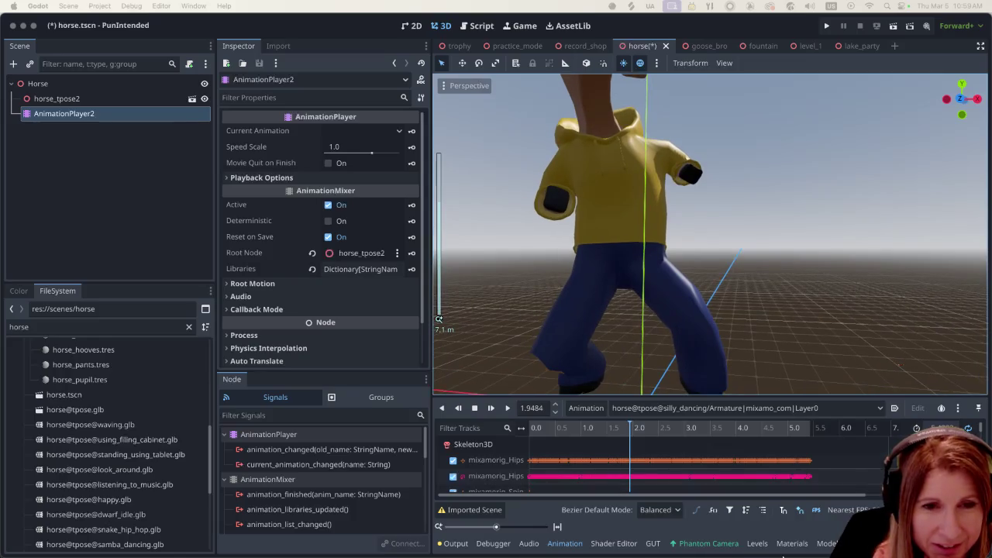
Return to Blender, select the charlie_visable boots and zoom in on the pant legs
left_click(763, 544)
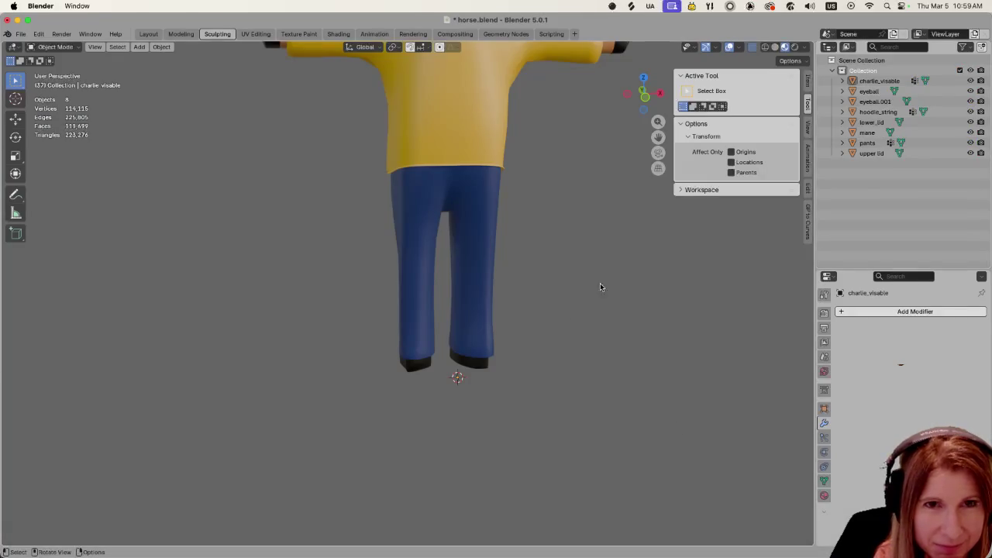
left_click(409, 364)
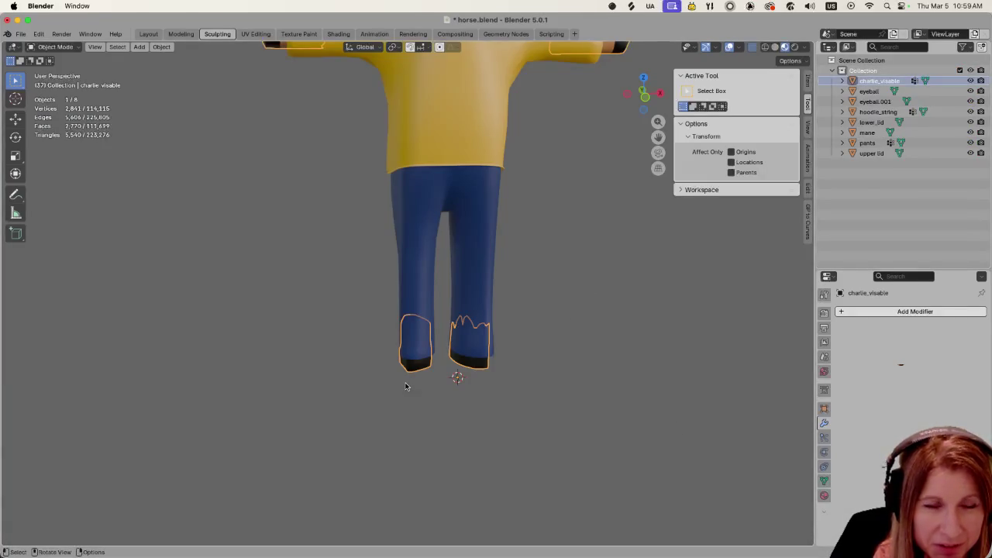
scroll(406, 386, "up", 2)
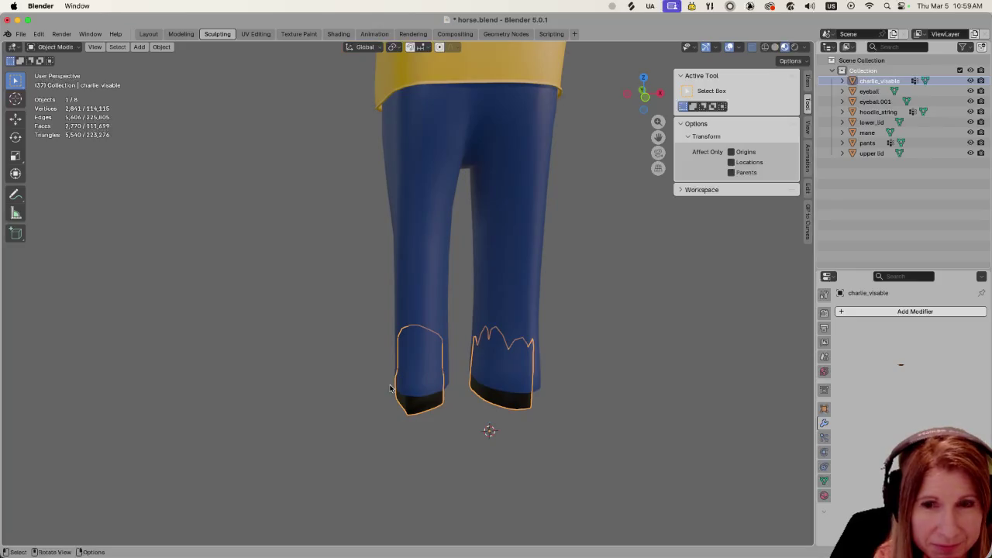
scroll(390, 387, "up", 3)
scroll(392, 388, "up", 3)
mouse_move(392, 386)
middle_mouse_down()
mouse_move(397, 351)
mouse_move(427, 395)
middle_mouse_up()
scroll(397, 351, "down", 5)
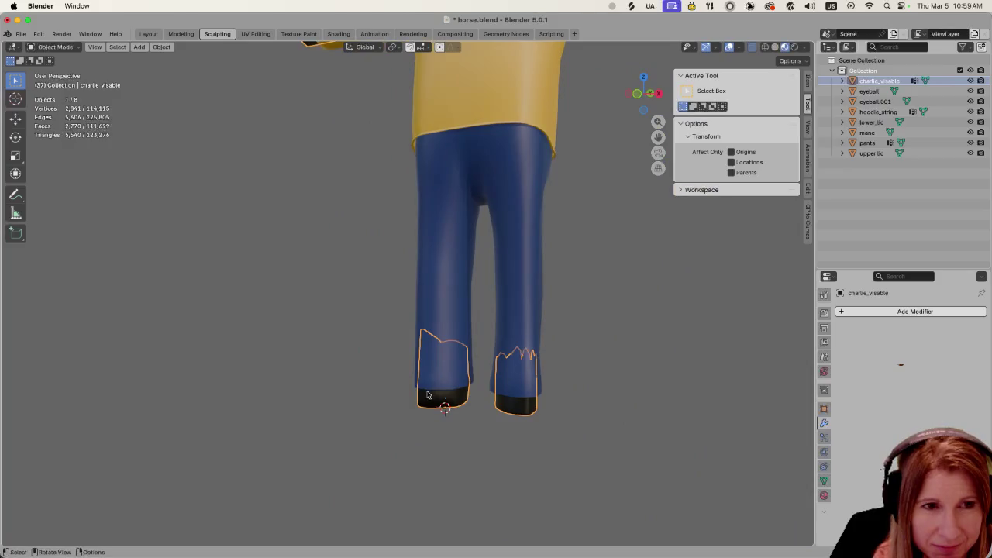
Deselect the boots and orbit to check the pant legs ending over them
left_click(439, 463)
mouse_move(411, 436)
middle_mouse_down()
mouse_move(486, 465)
mouse_move(469, 418)
mouse_move(567, 406)
mouse_move(362, 401)
mouse_move(514, 401)
middle_mouse_up()
scroll(469, 418, "up", 2)
scroll(536, 420, "down", 2)
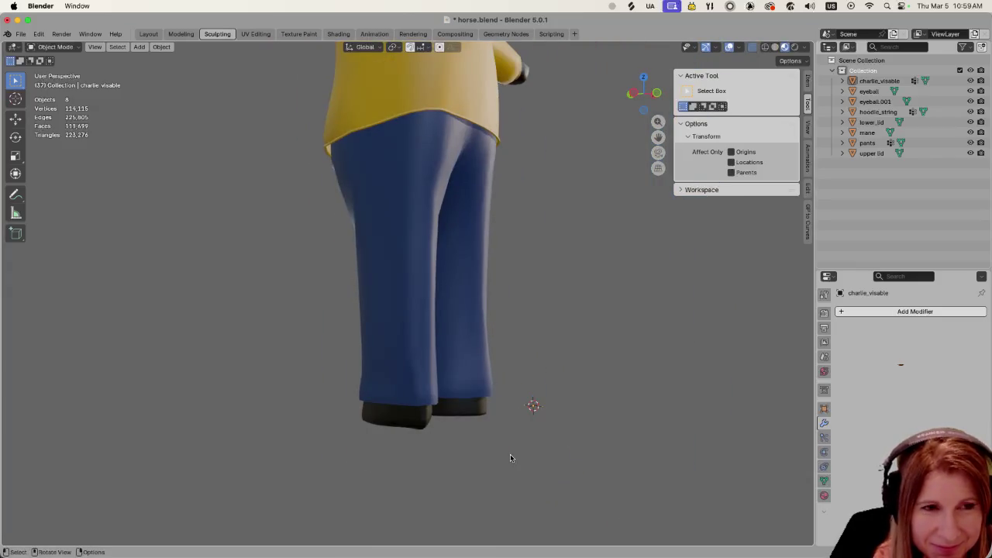
Zoom and orbit so the pant legs fill the view
scroll(510, 458, "up", 3)
scroll(511, 458, "up", 2)
mouse_move(511, 457)
middle_mouse_down()
mouse_move(441, 434)
mouse_move(510, 439)
middle_mouse_up()
scroll(440, 434, "down", 5)
scroll(465, 434, "up", 2)
scroll(524, 442, "up", 1)
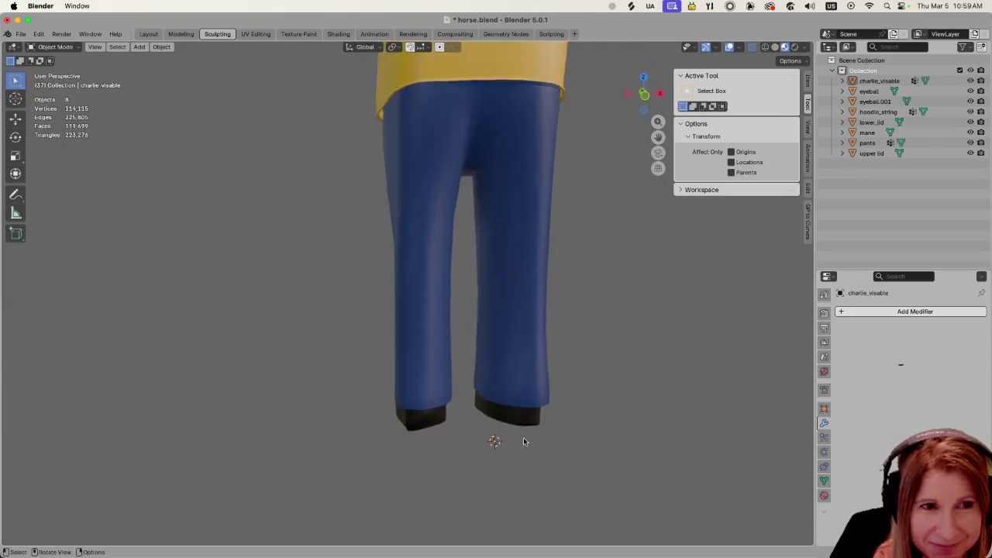
scroll(524, 441, "up", 2)
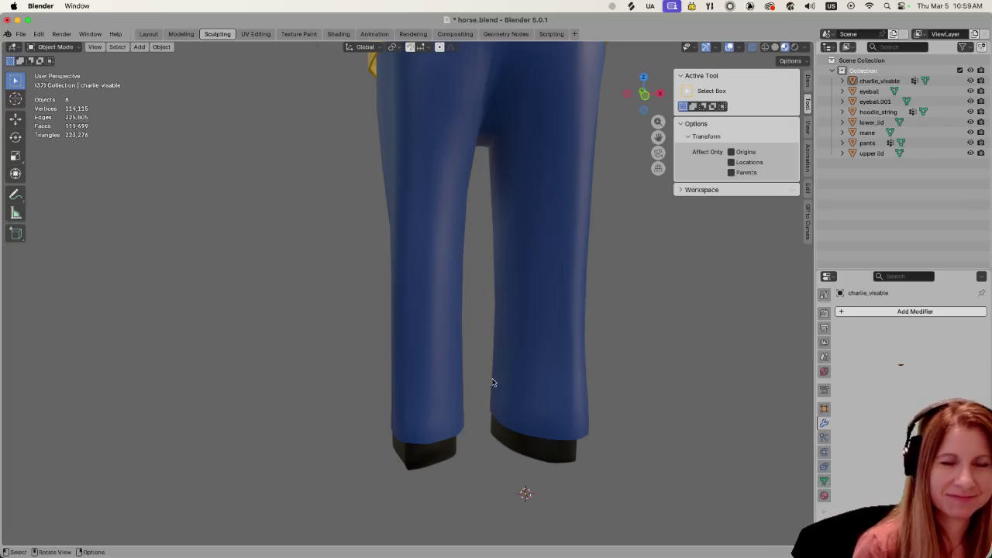
Compare the last pants edit with undo/redo, then enter Edit Mode on charlie_visable
key("ctrl+z")
key("ctrl+z")
key("ctrl+shift+z")
key("ctrl+shift+z")
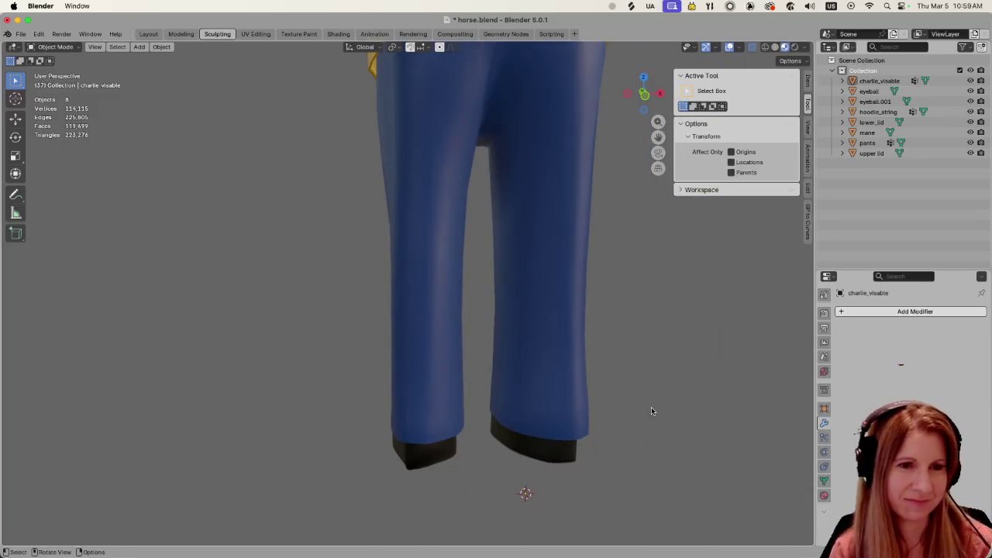
key("Tab")
key("Tab")
key("Tab")
mouse_move(602, 389)
middle_mouse_down()
mouse_move(550, 370)
mouse_move(580, 361)
mouse_move(569, 351)
middle_mouse_up()
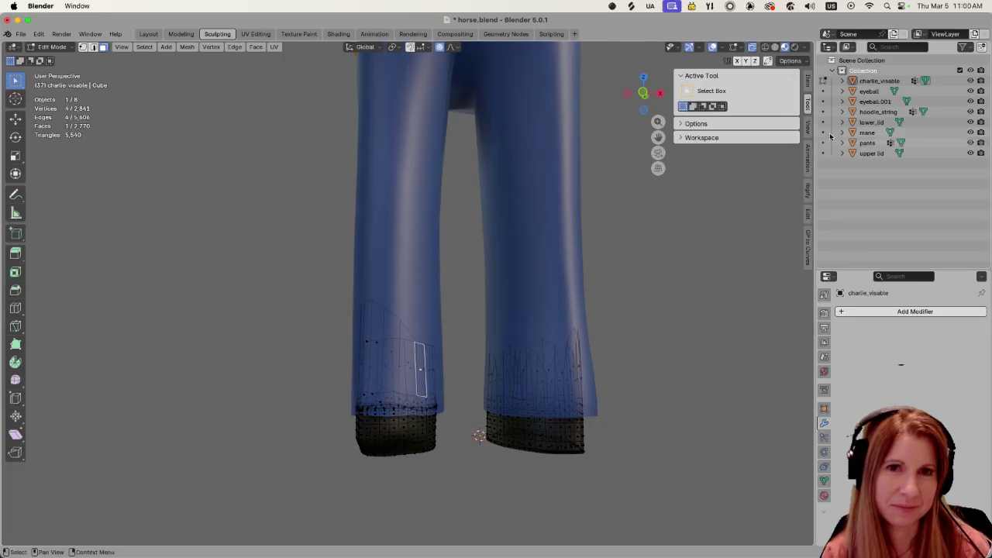
Box-select the jagged hem faces on both pant legs and delete them as Faces
key("Tab")
key("Tab")
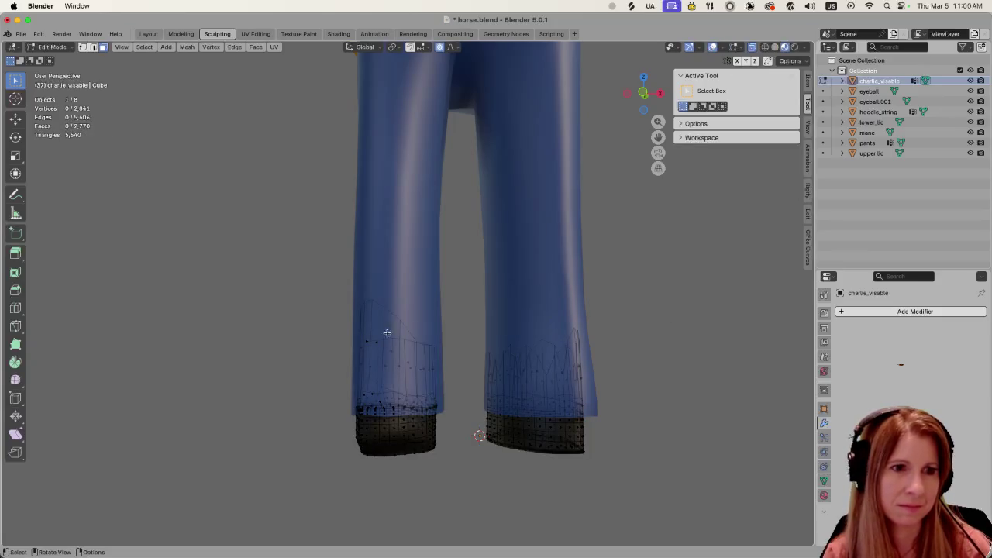
left_click_drag(337, 297, 456, 381)
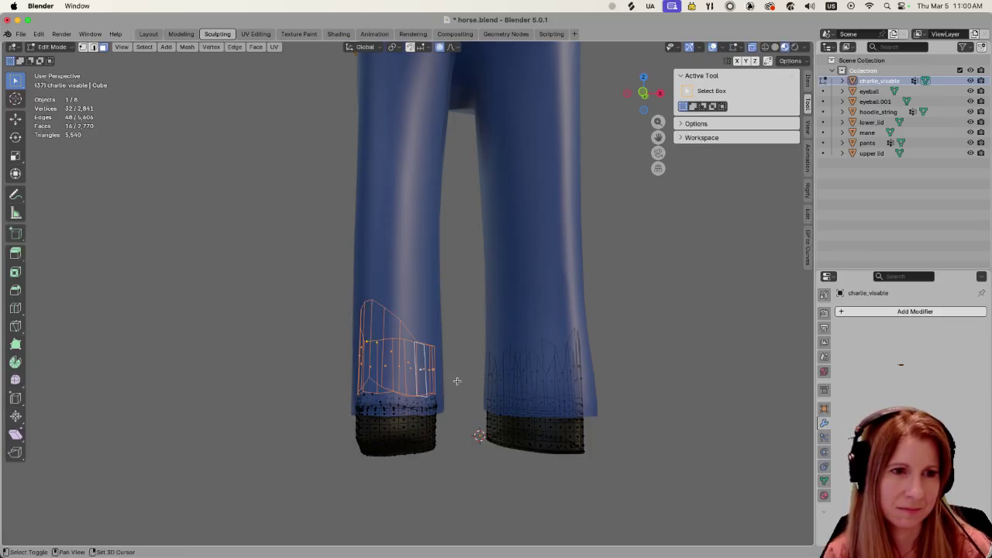
left_click_drag(470, 315, 618, 379, "shift")
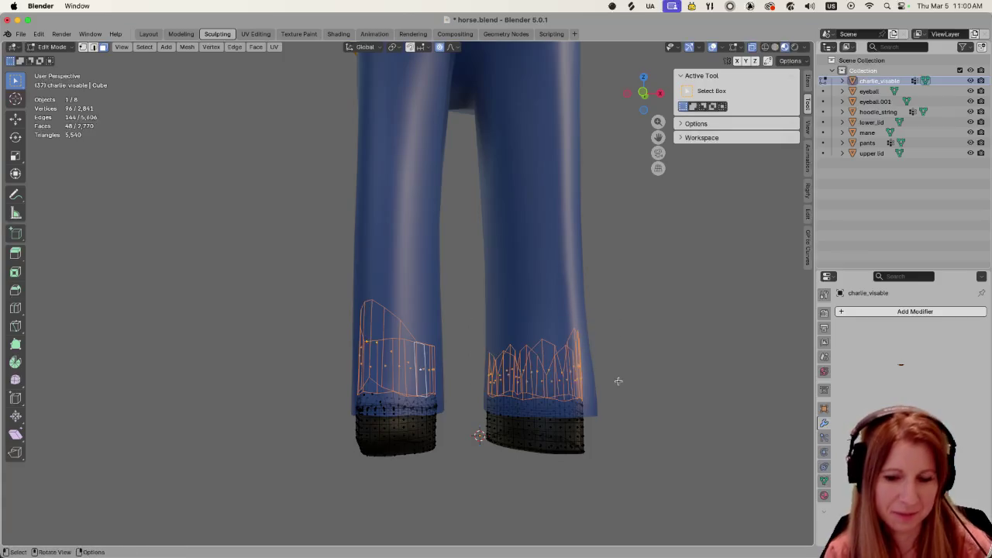
key("x")
left_click(617, 382)
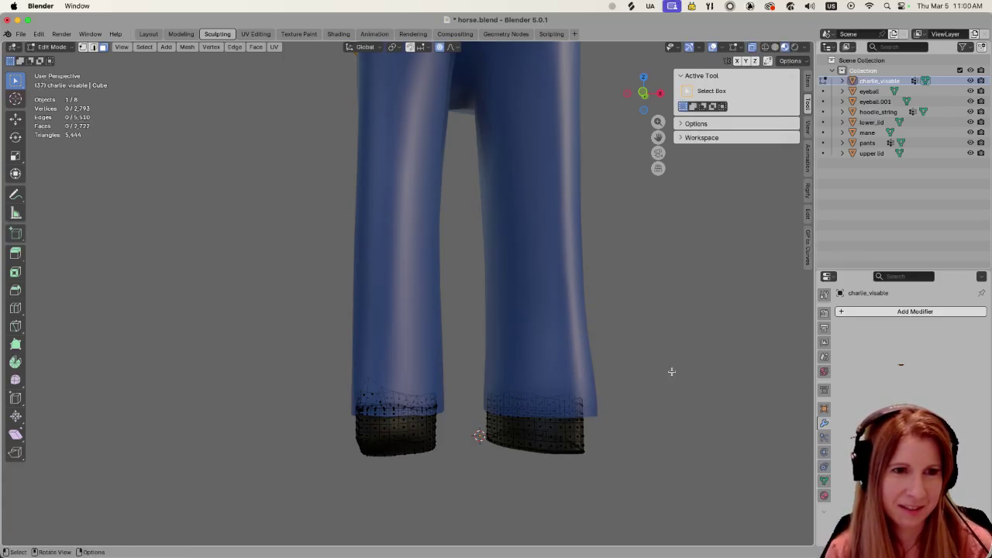
middle_click_drag(614, 388, 551, 397)
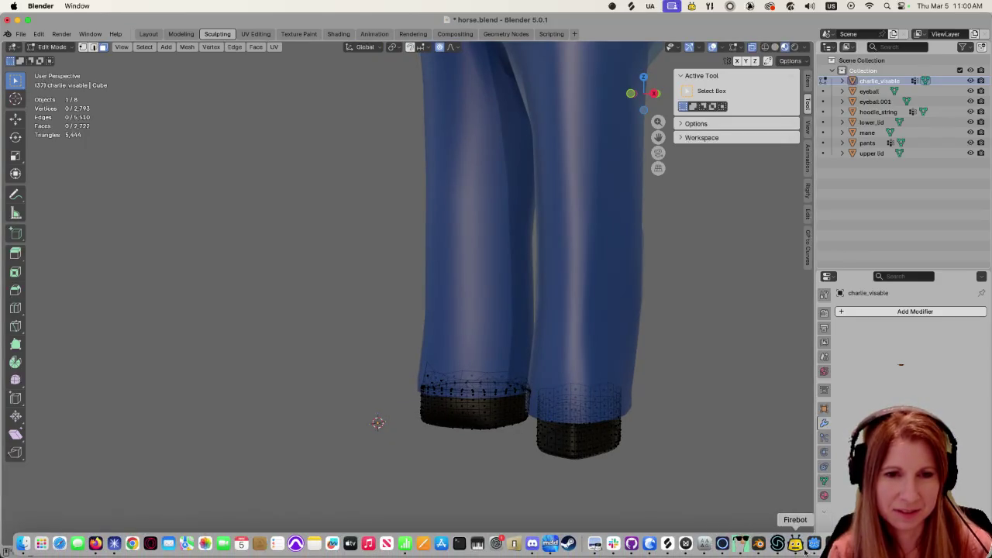
scroll(569, 416, "up", 2)
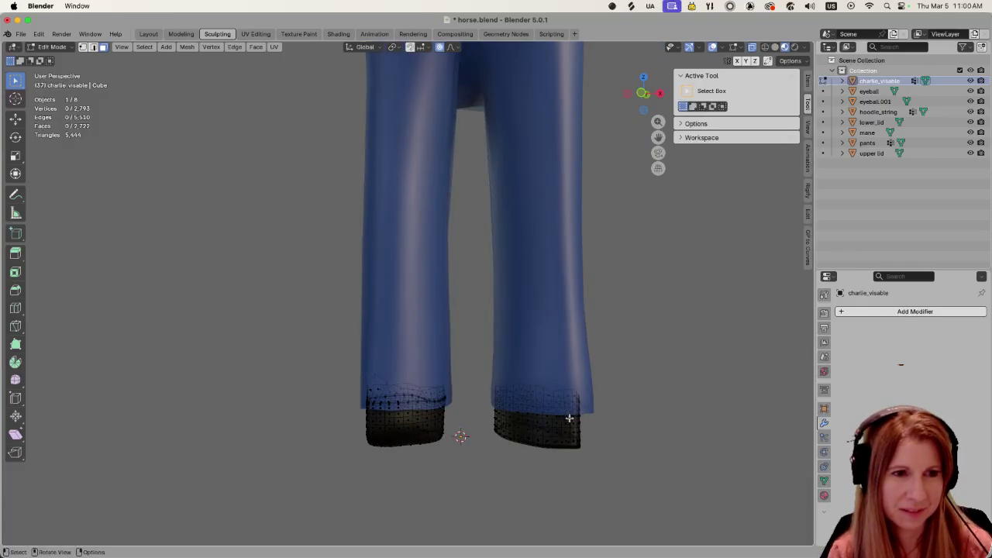
scroll(414, 427, "up", 2)
mouse_move(414, 427)
middle_mouse_down()
mouse_move(511, 390)
mouse_move(499, 406)
mouse_move(559, 394)
middle_mouse_up()
scroll(513, 395, "up", 2)
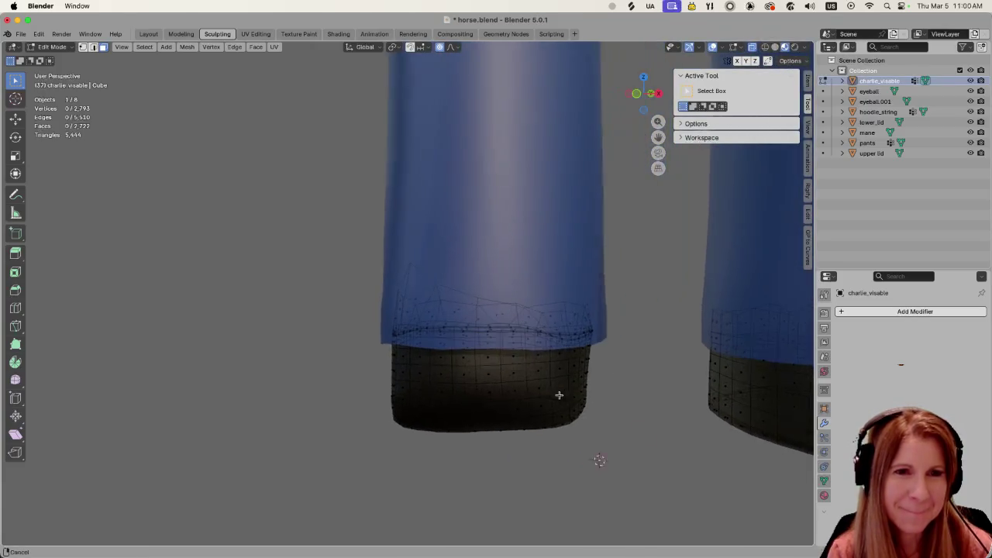
left_click(410, 298)
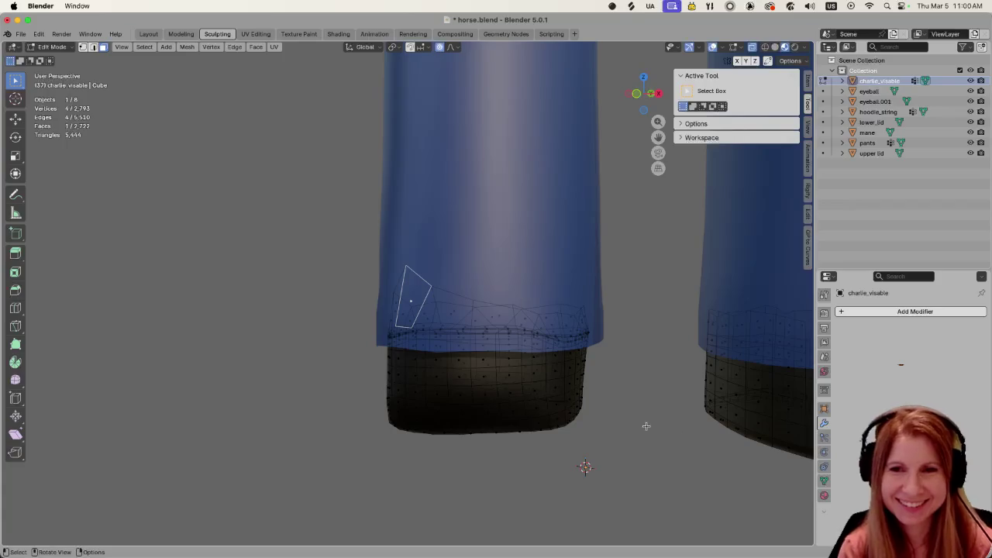
middle_click_drag(644, 423, 676, 445)
scroll(377, 358, "up", 4)
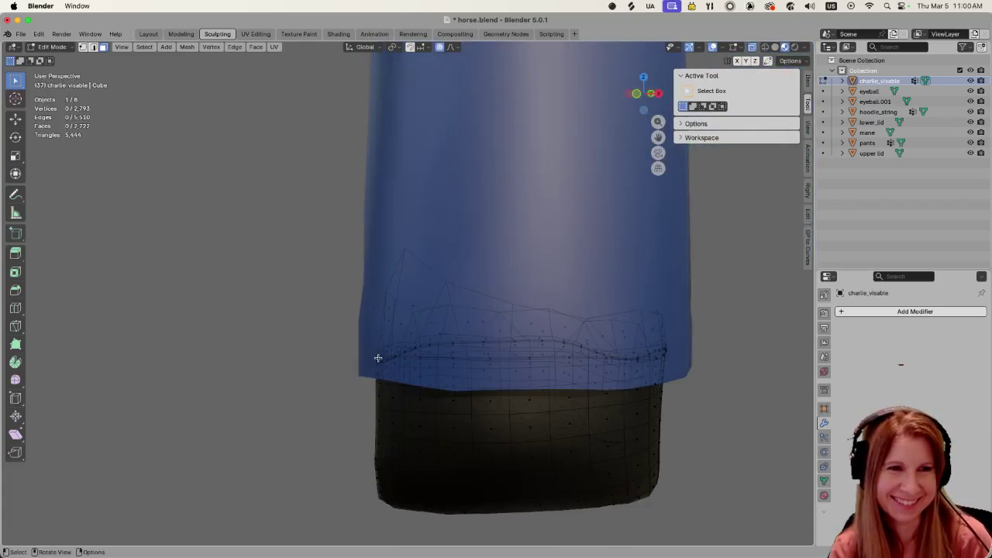
scroll(401, 324, "down", 4)
scroll(440, 339, "up", 4)
scroll(465, 345, "down", 4)
middle_click_drag(486, 348, 467, 344)
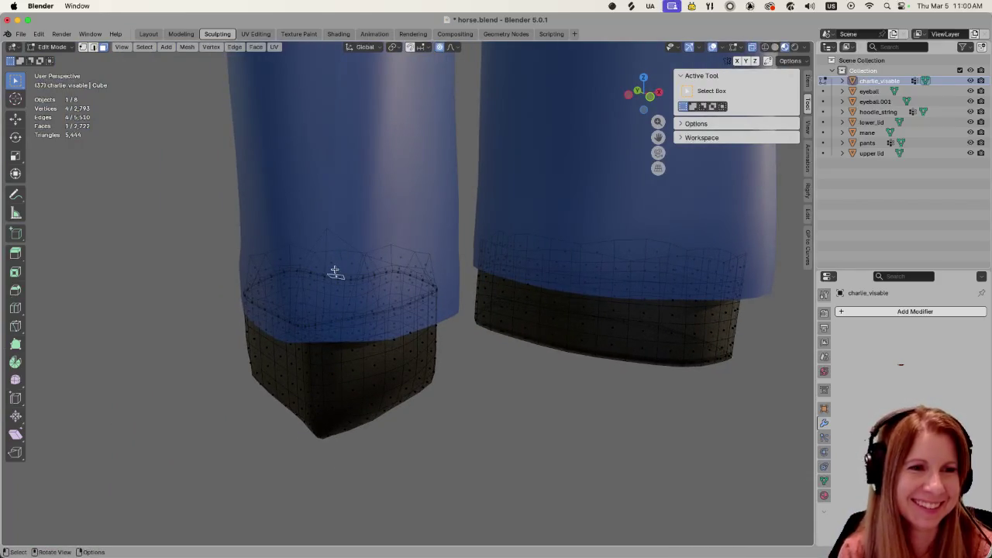
key("Tab")
left_click(328, 232)
key("Tab")
scroll(345, 262, "down", 1)
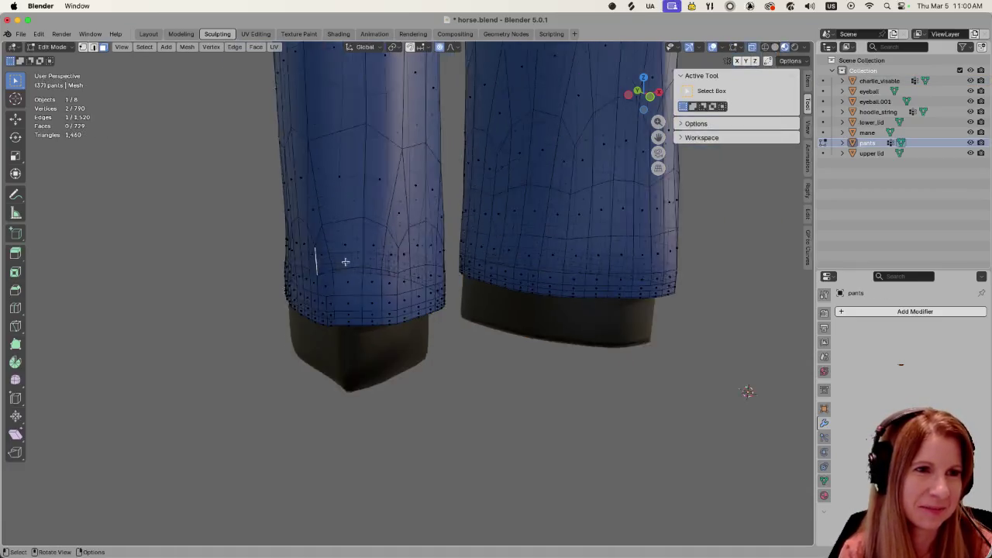
scroll(345, 262, "down", 2)
left_click(880, 81)
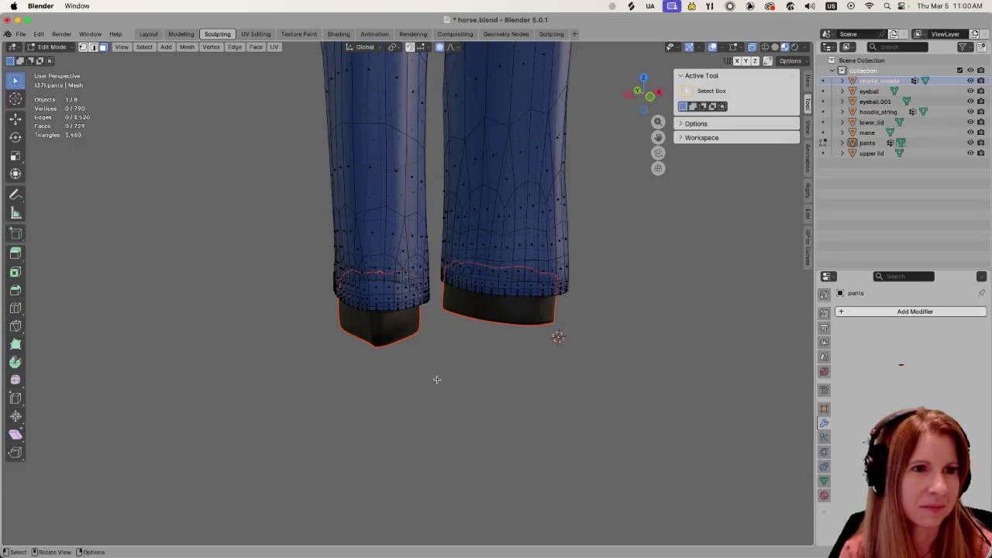
key("Tab")
scroll(437, 379, "up", 1)
scroll(563, 385, "up", 2)
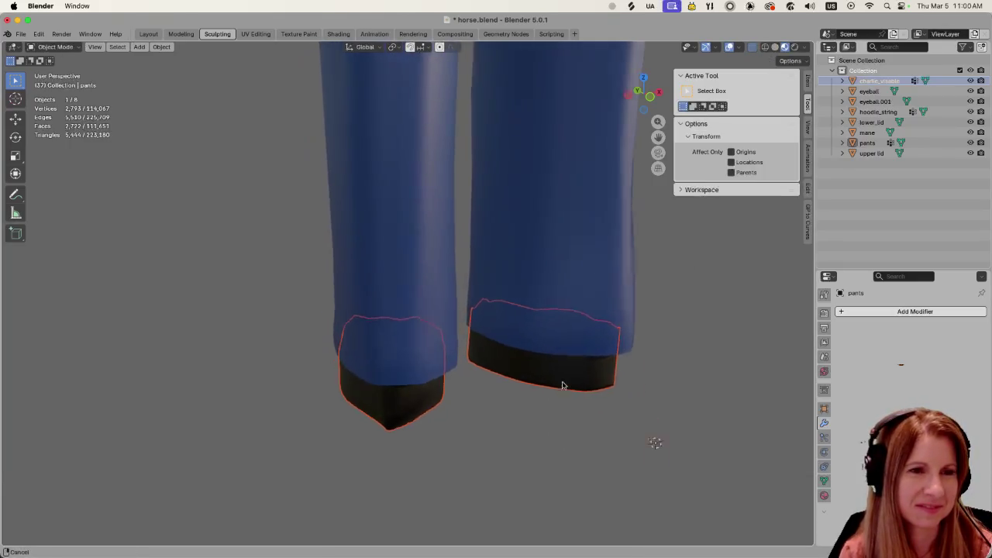
key("Tab")
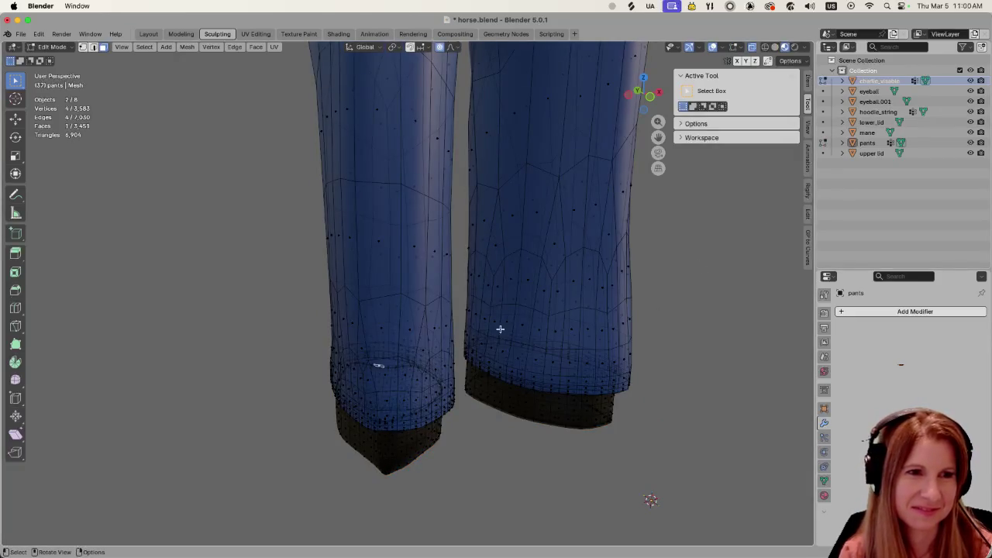
left_click(879, 81)
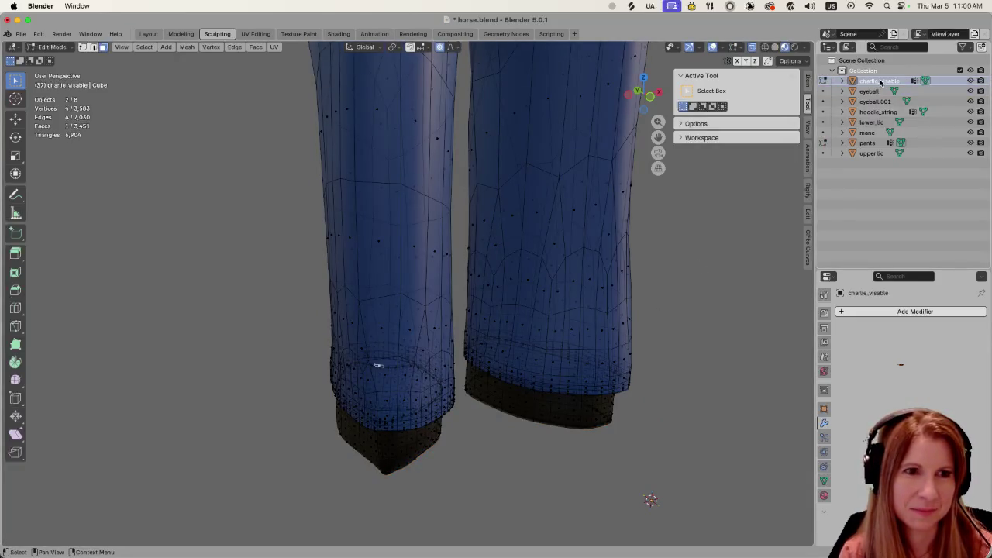
key("Tab")
scroll(506, 483, "up", 1)
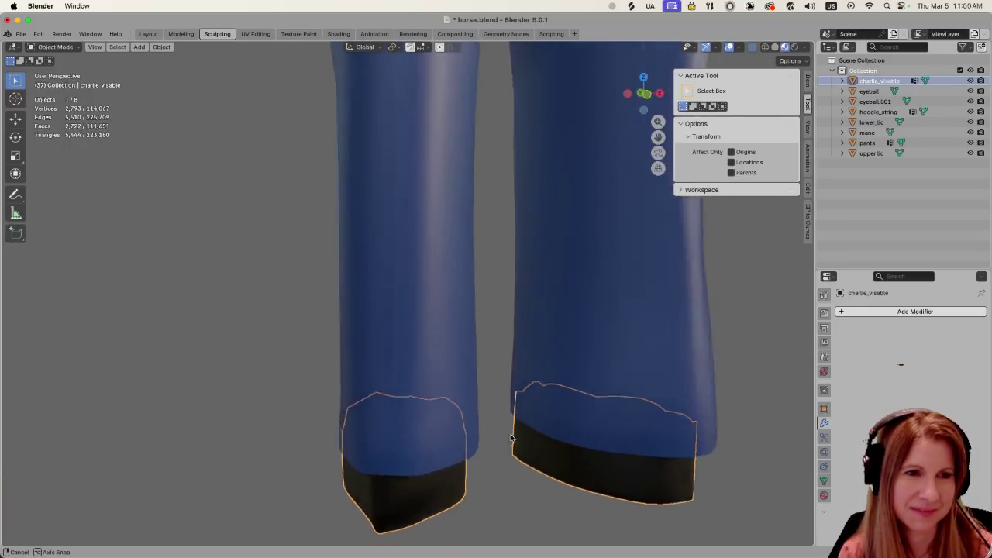
scroll(507, 450, "up", 3)
scroll(508, 415, "down", 2)
scroll(504, 425, "down", 3)
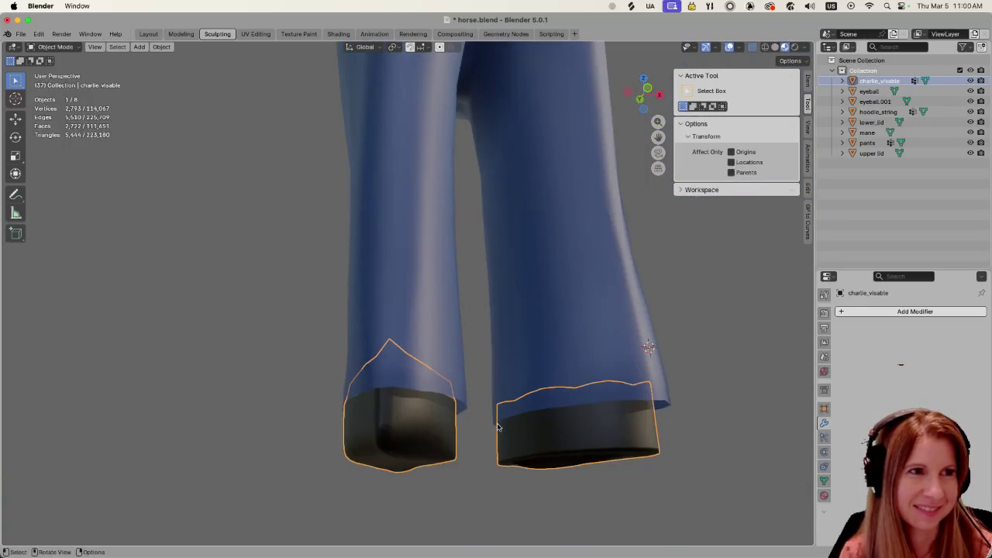
key("Tab")
mouse_move(463, 429)
middle_mouse_down()
mouse_move(399, 414)
mouse_move(457, 380)
middle_mouse_up()
Switch to vertex select and lower the spiked left hem vertex along Z
scroll(399, 414, "up", 2)
scroll(464, 394, "up", 3)
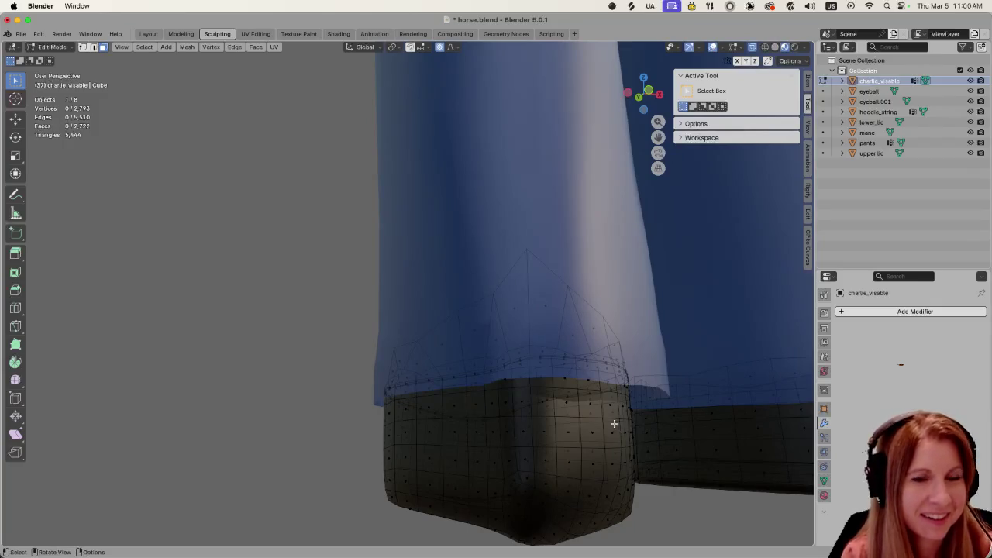
scroll(614, 424, "down", 3)
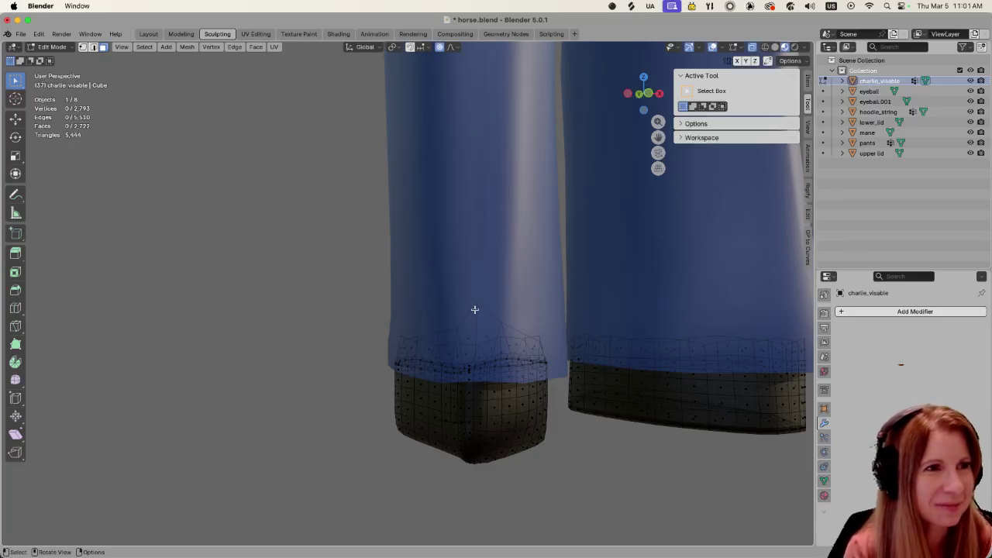
key("1")
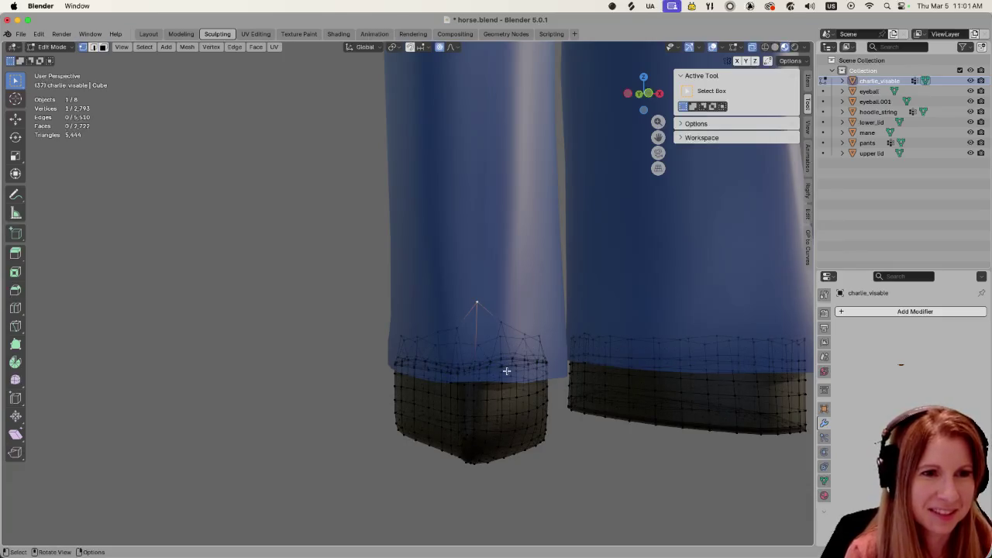
key("g")
key("z")
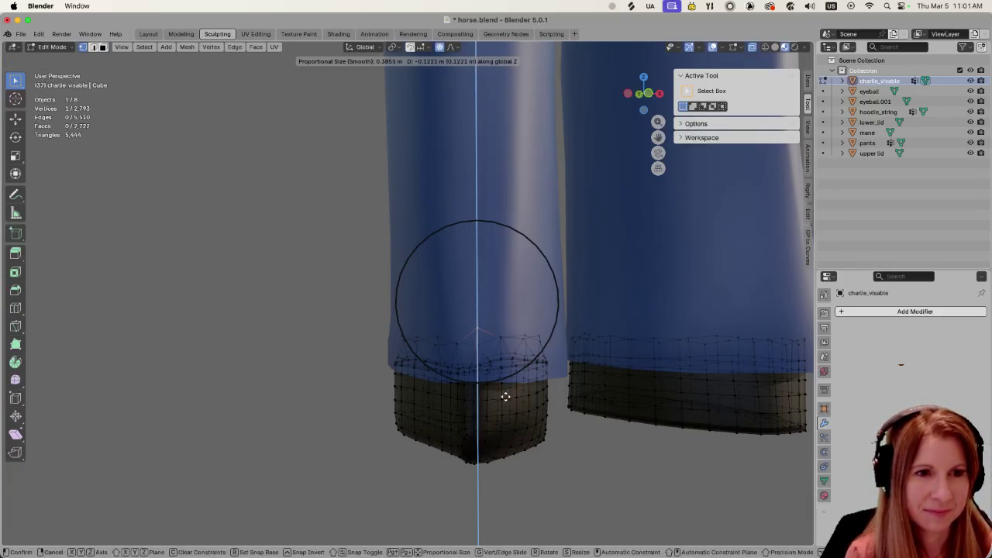
left_click(510, 377)
Cancel a free move and lower the hem vertex again along Z
mouse_move(514, 377)
middle_mouse_down()
mouse_move(458, 367)
mouse_move(487, 377)
middle_mouse_up()
scroll(490, 375, "up", 3)
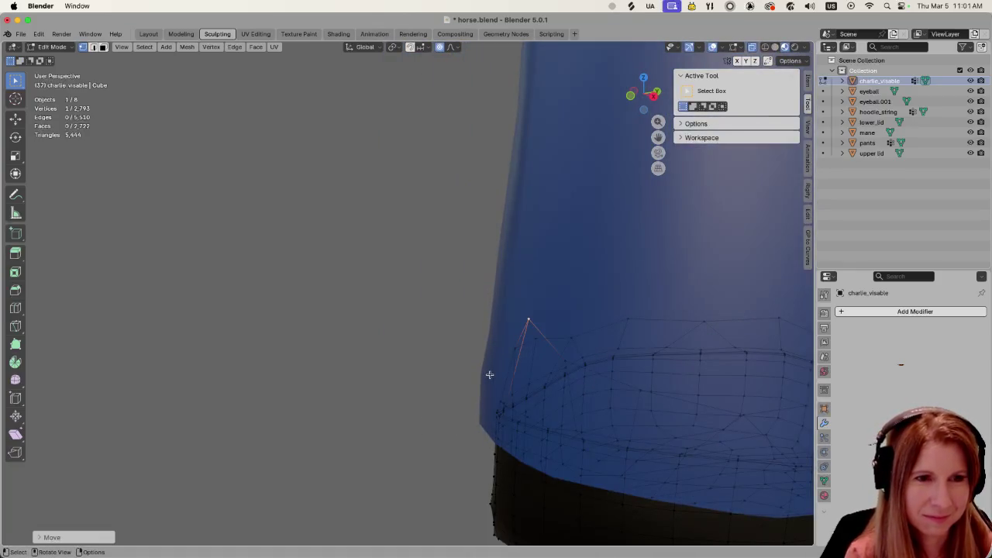
key("g")
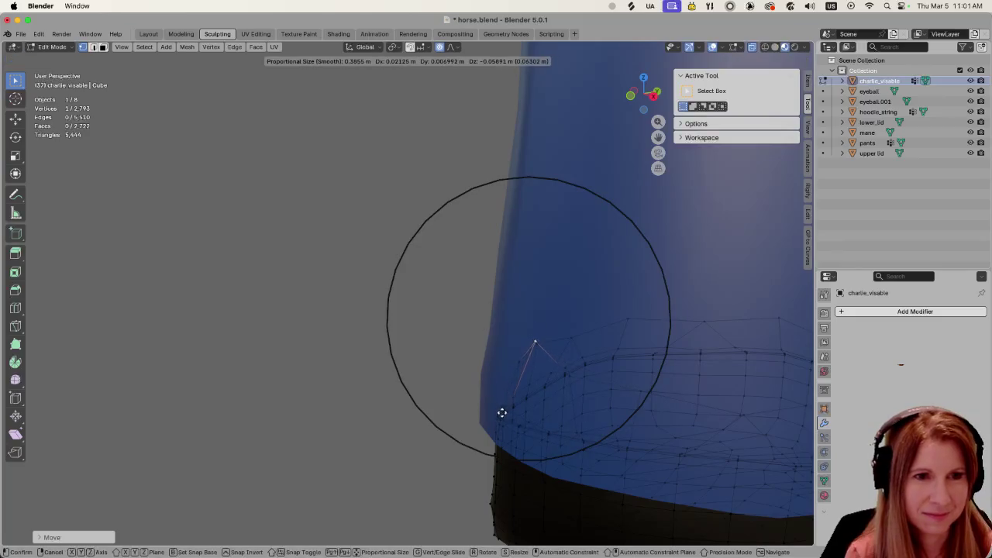
key("Escape")
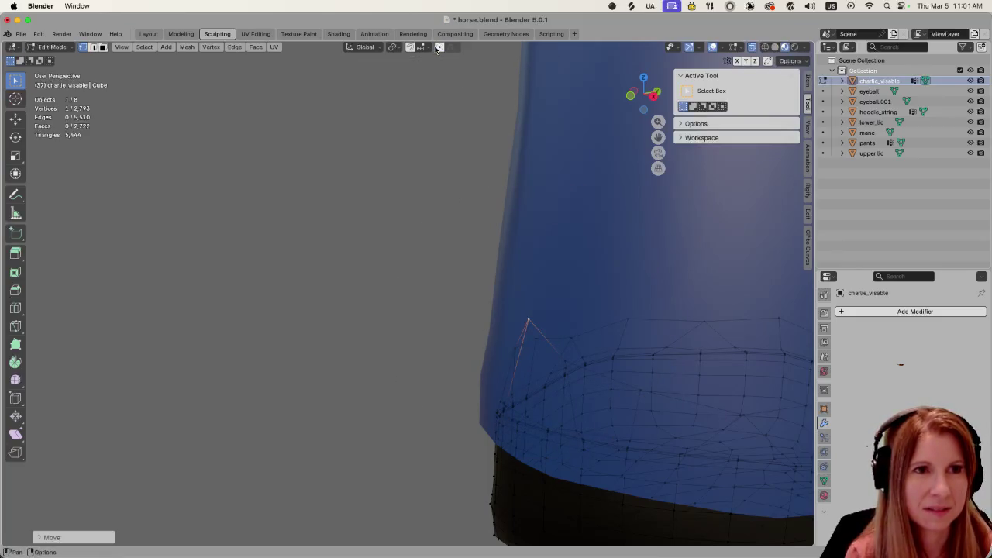
key("g")
key("z")
left_click(521, 392)
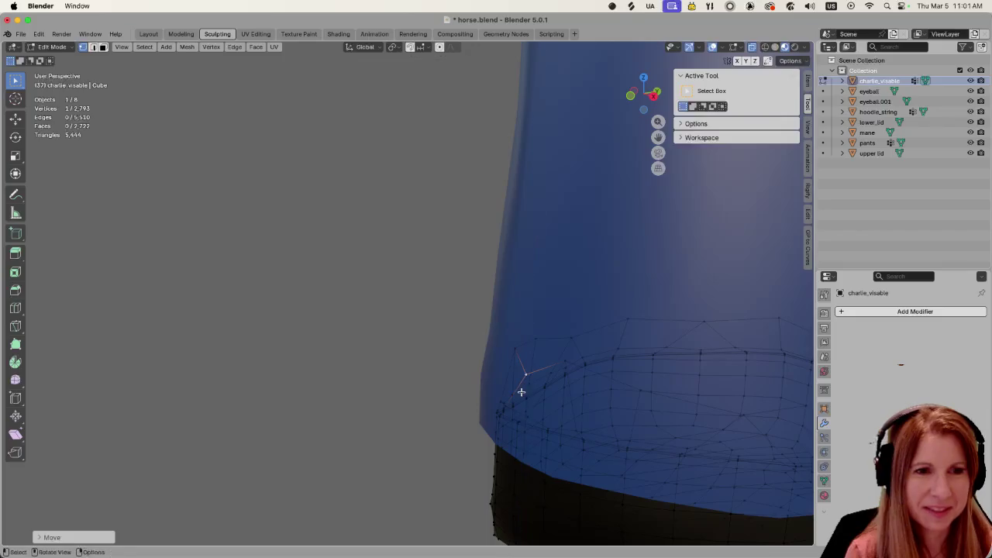
Fine-tune the hem vertex height with two more small vertical nudges
scroll(543, 400, "down", 3)
mouse_move(571, 406)
middle_mouse_down()
mouse_move(586, 399)
mouse_move(518, 391)
middle_mouse_up()
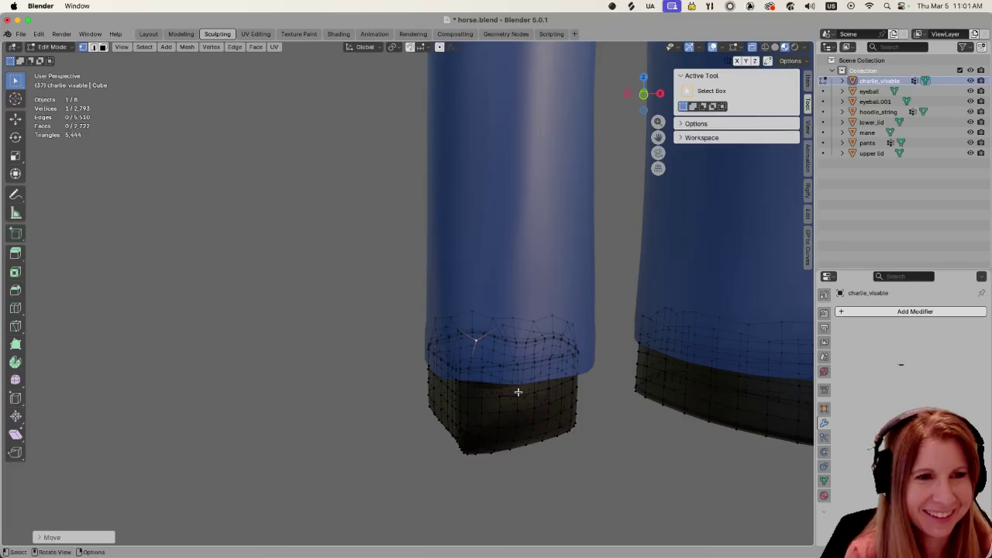
key("g")
key("z")
left_click(517, 383)
middle_click_drag(517, 383, 520, 391)
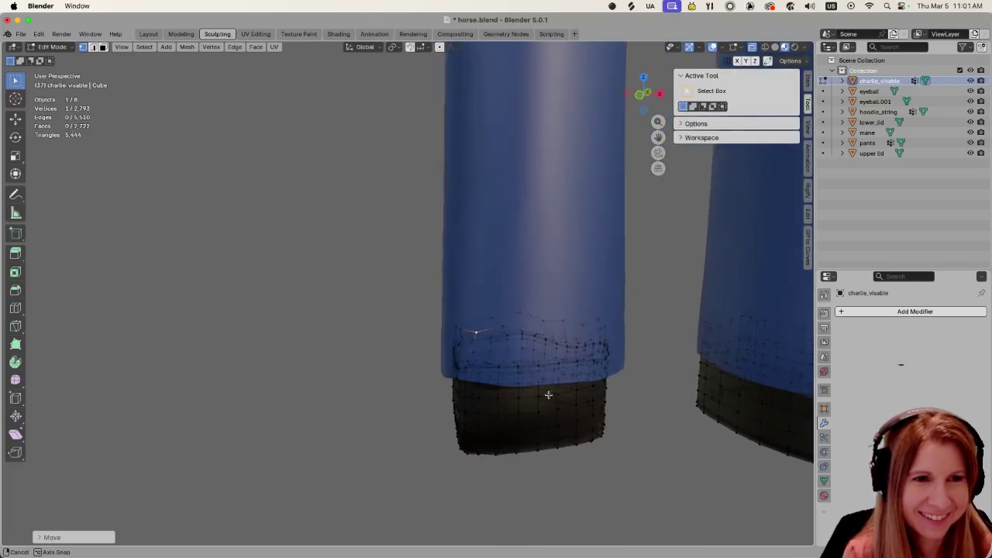
key("g")
key("z")
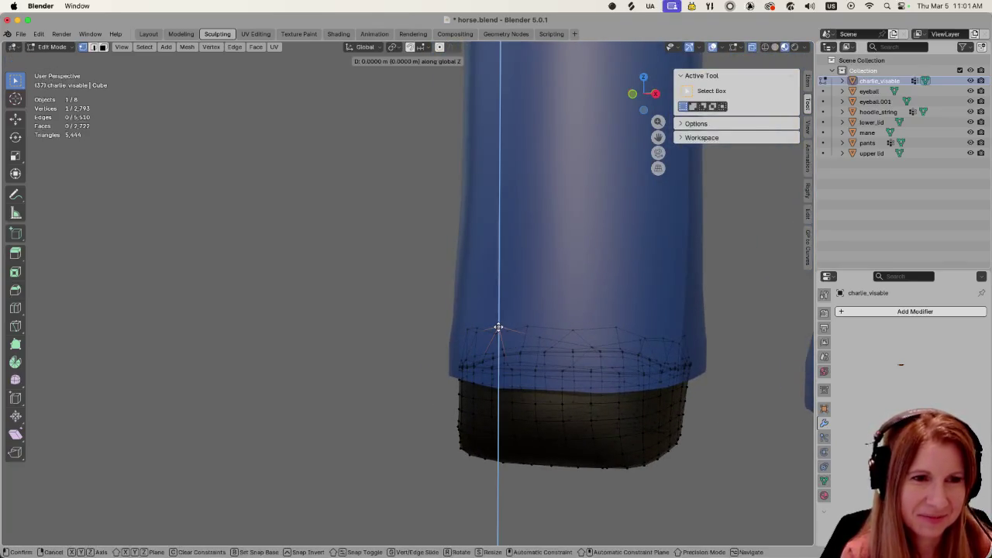
left_click(500, 333)
Check the flattened hem from several angles, deselect the vertex, and save horse.blend
mouse_move(499, 333)
middle_mouse_down()
mouse_move(633, 364)
mouse_move(501, 373)
mouse_move(512, 397)
middle_mouse_up()
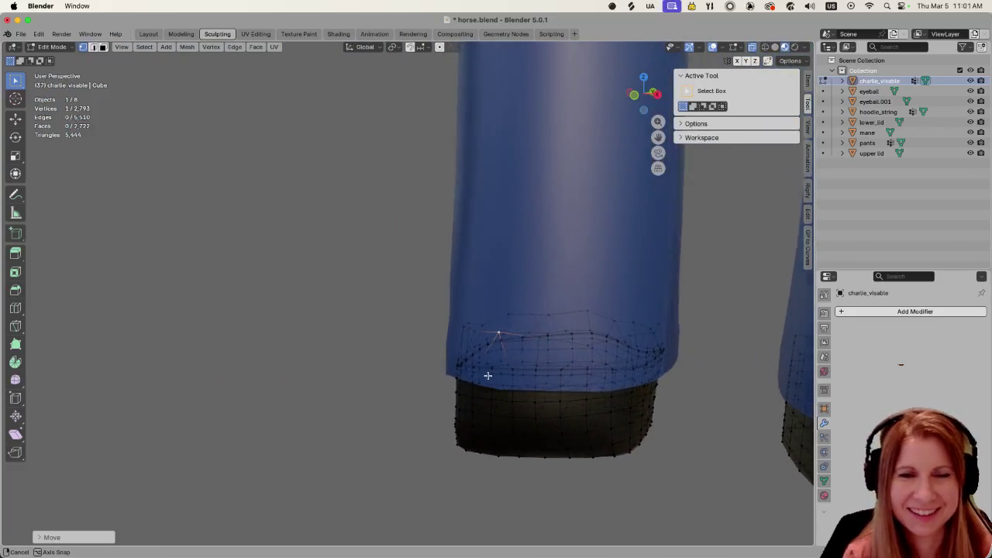
middle_click_drag(651, 402, 618, 372)
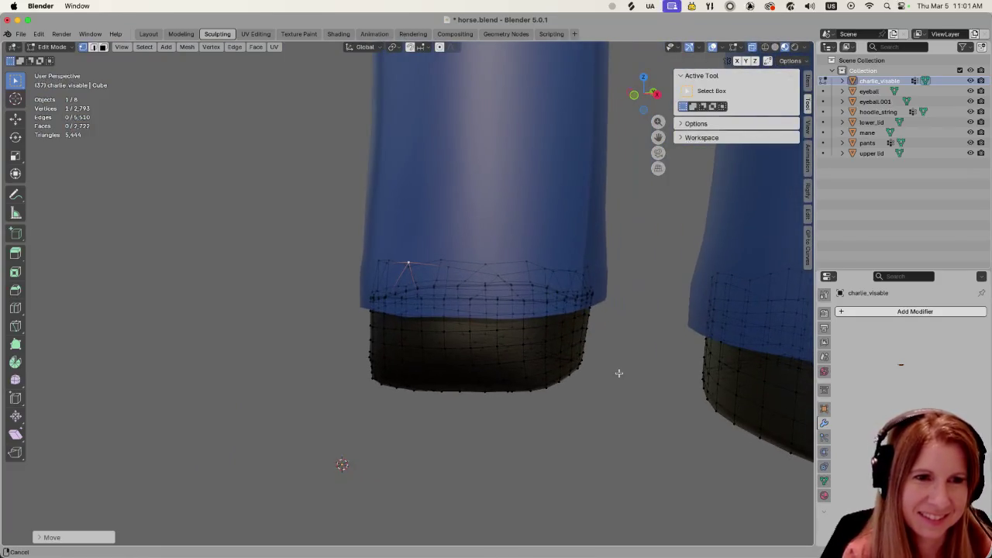
scroll(606, 407, "up", 3)
scroll(606, 407, "down", 5)
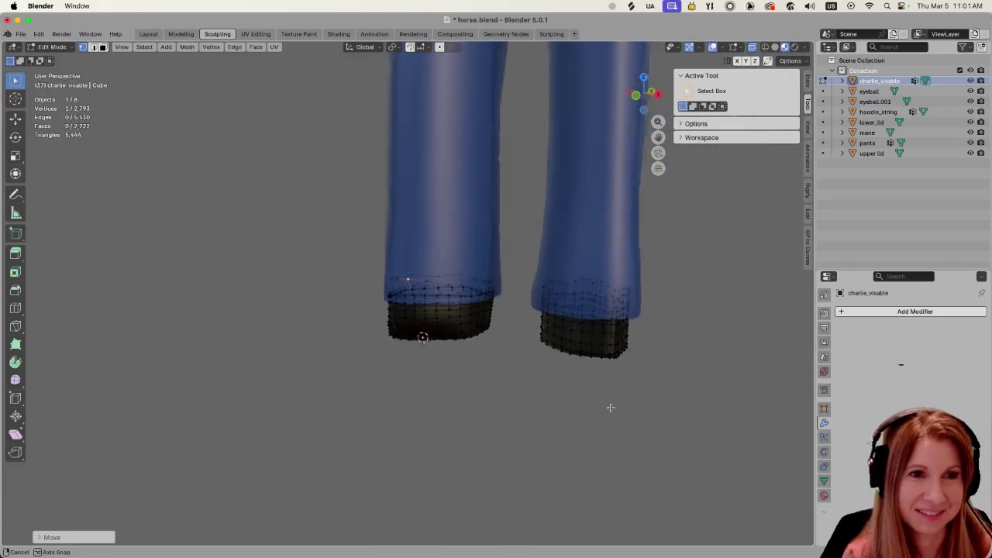
scroll(602, 405, "up", 1)
scroll(601, 404, "up", 2)
left_click(578, 447)
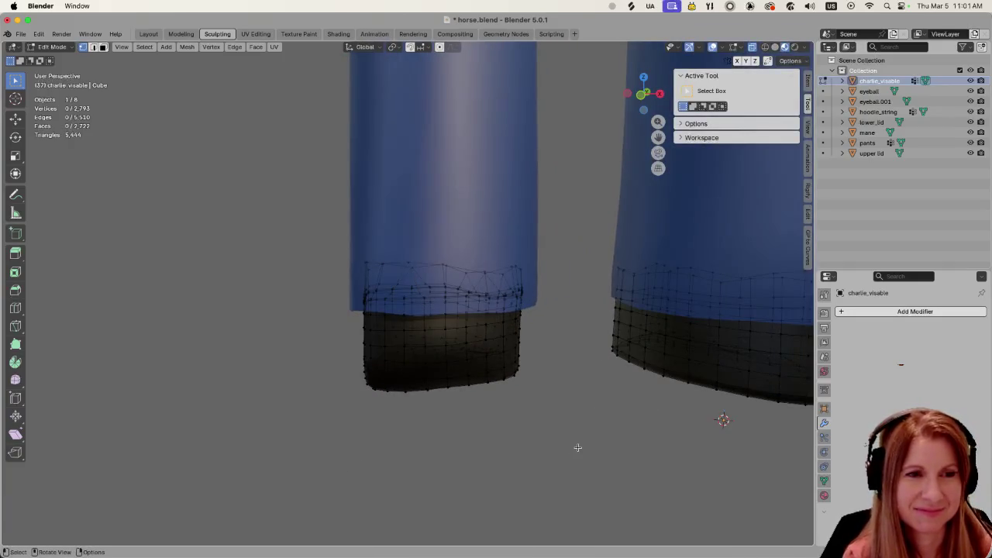
middle_click_drag(616, 429, 554, 435)
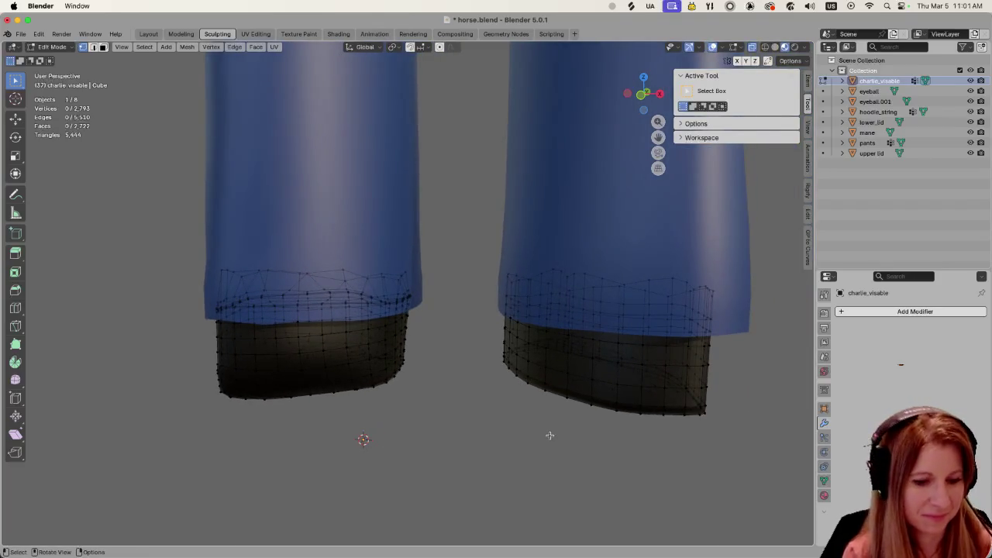
mouse_move(439, 381)
middle_mouse_down()
mouse_move(457, 379)
mouse_move(266, 305)
middle_mouse_up()
mouse_move(320, 321)
middle_mouse_down()
mouse_move(436, 365)
mouse_move(423, 365)
middle_mouse_up()
key("super+s")
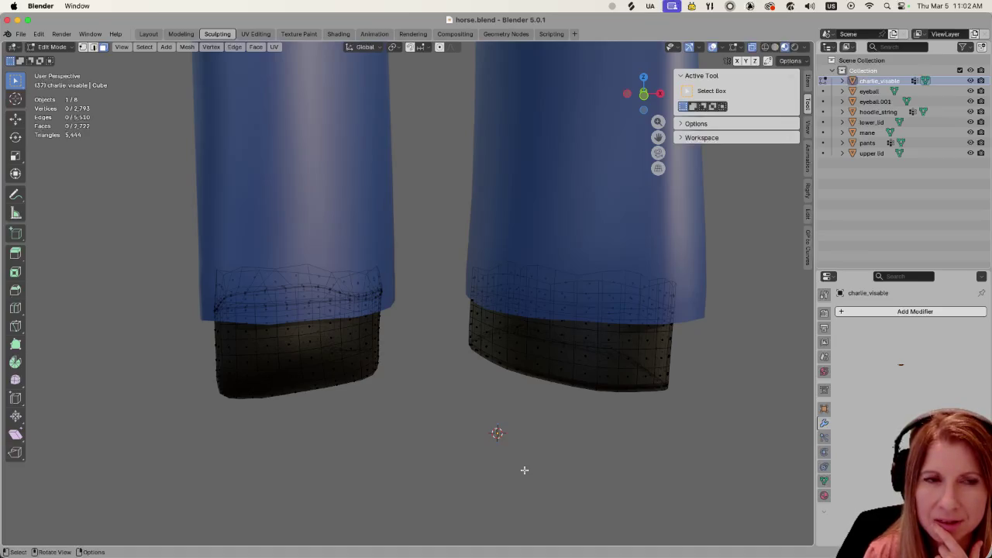
Save horse.blend with Cmd+S, glance at the File menu, and zoom on the pant legs
scroll(499, 472, "down", 5)
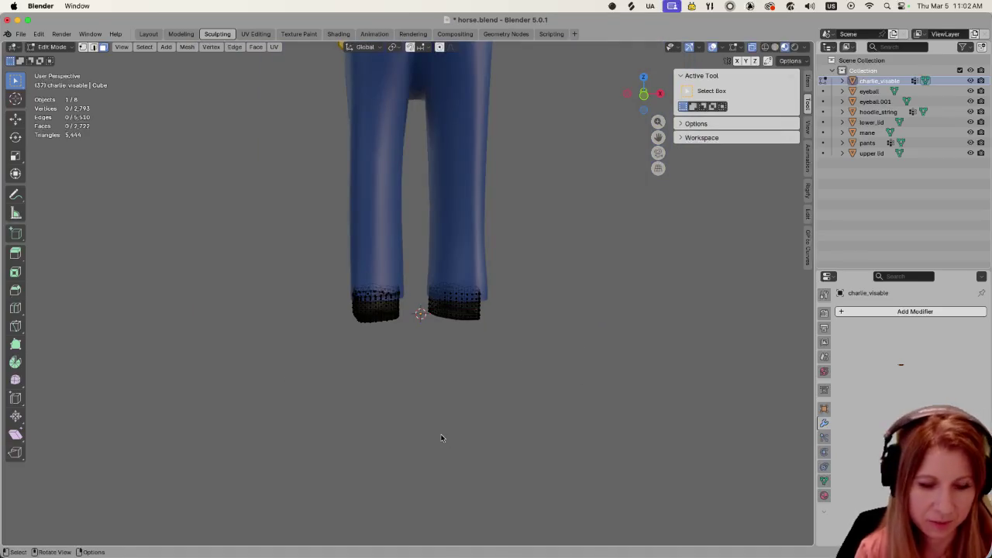
key("super+s")
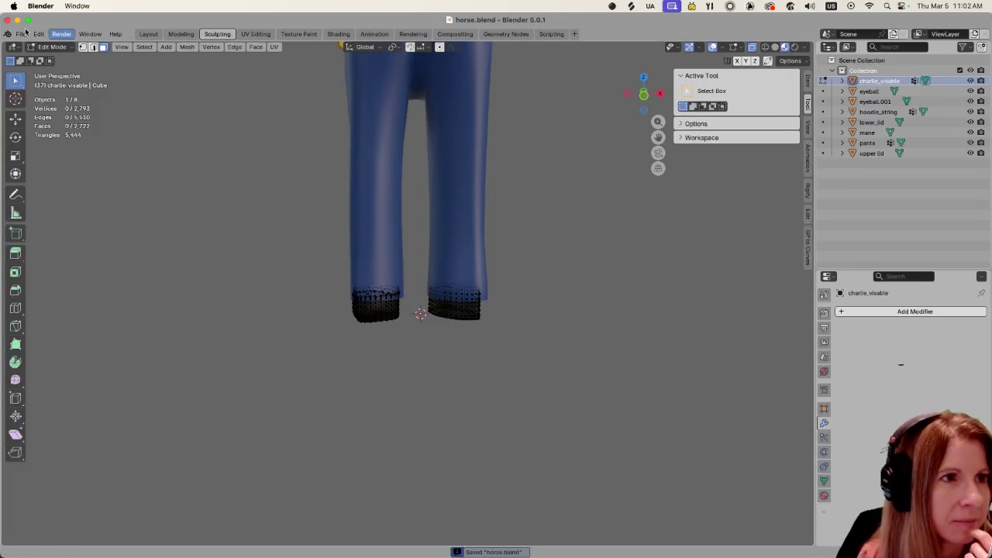
left_click(21, 34)
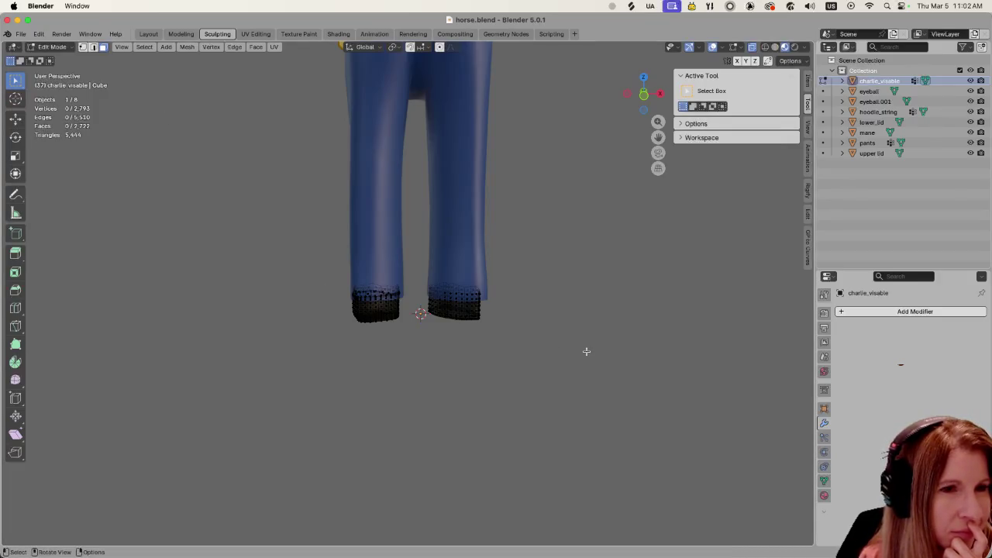
scroll(586, 352, "up", 3)
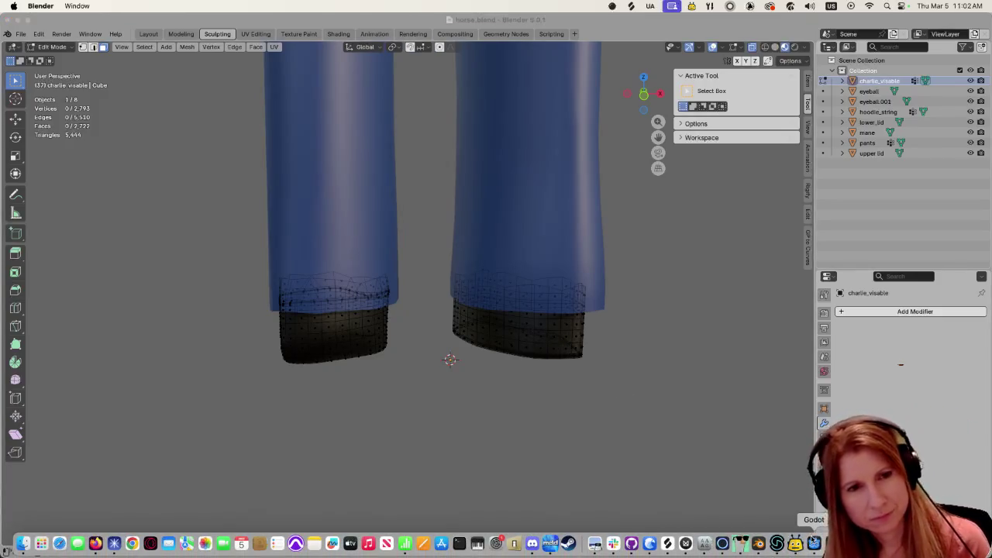
left_click(814, 541)
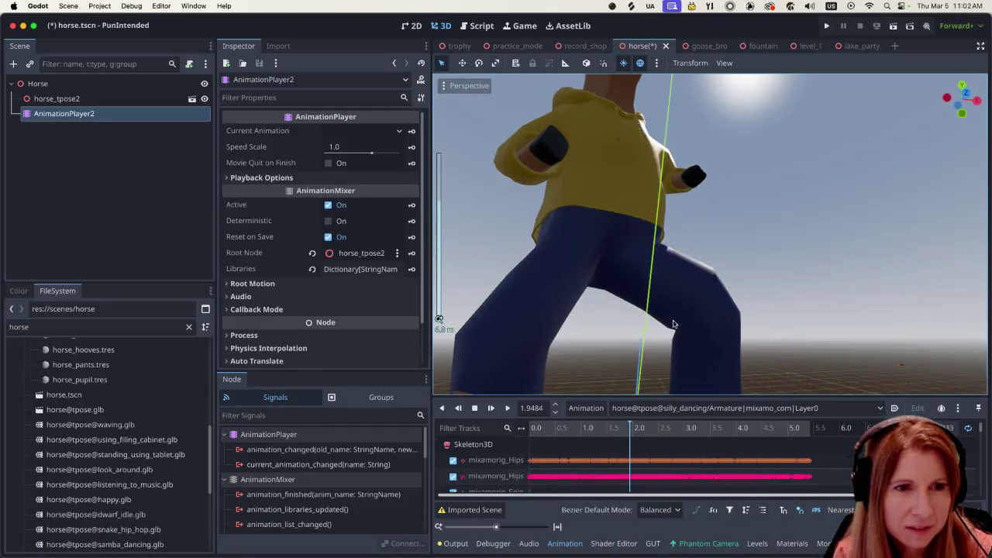
scroll(673, 324, "down", 3)
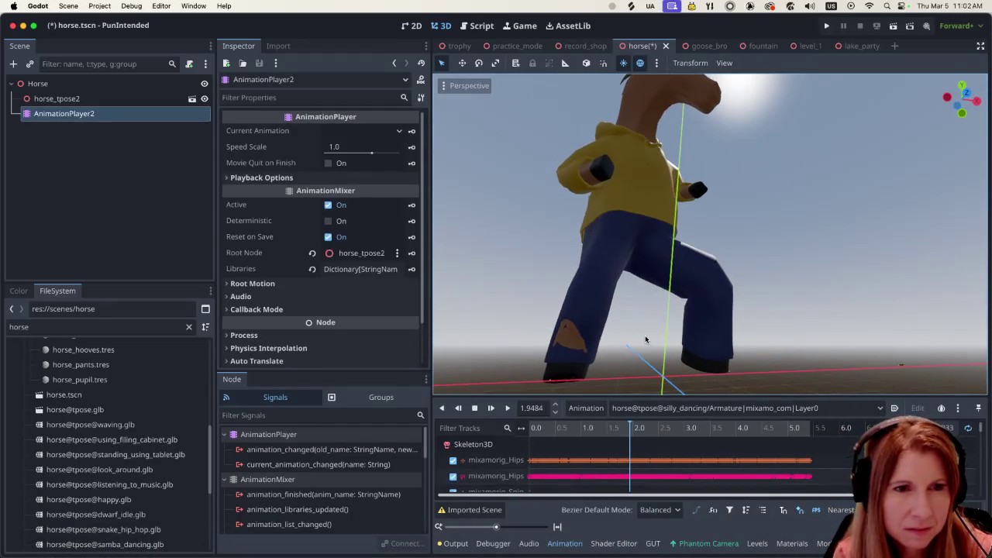
middle_click_drag(575, 359, 665, 269)
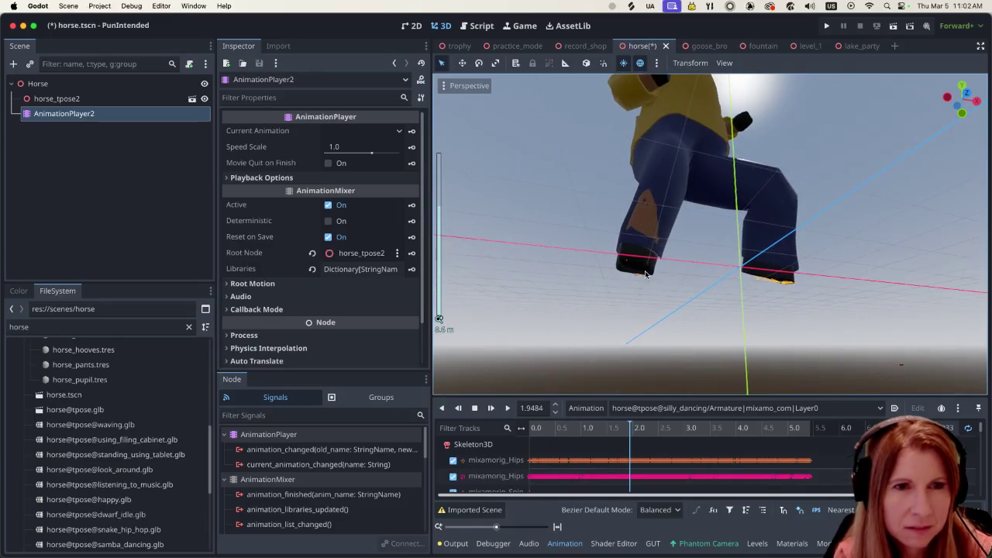
scroll(666, 267, "up", 2)
scroll(655, 271, "up", 2)
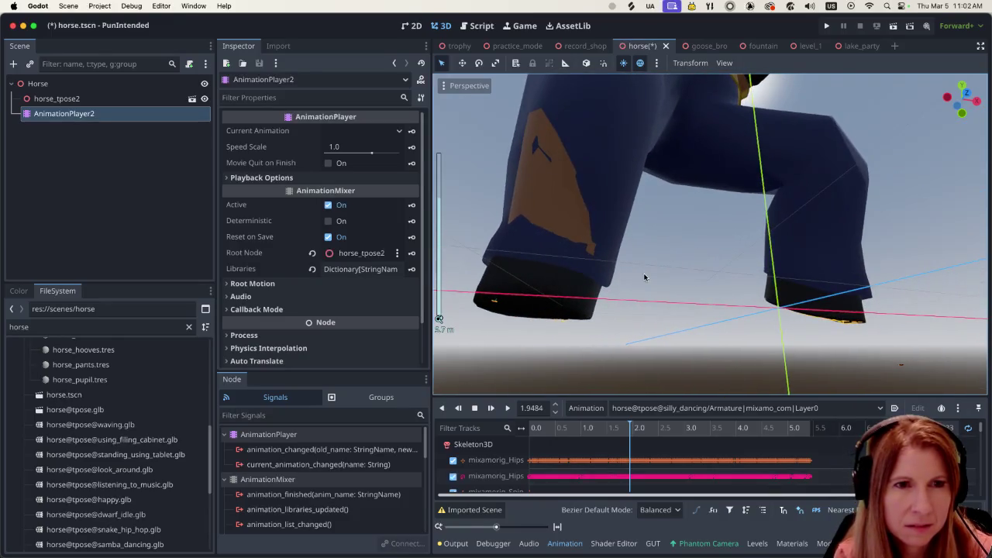
scroll(643, 287, "up", 2)
mouse_move(639, 294)
middle_mouse_down()
mouse_move(607, 305)
mouse_move(649, 314)
middle_mouse_up()
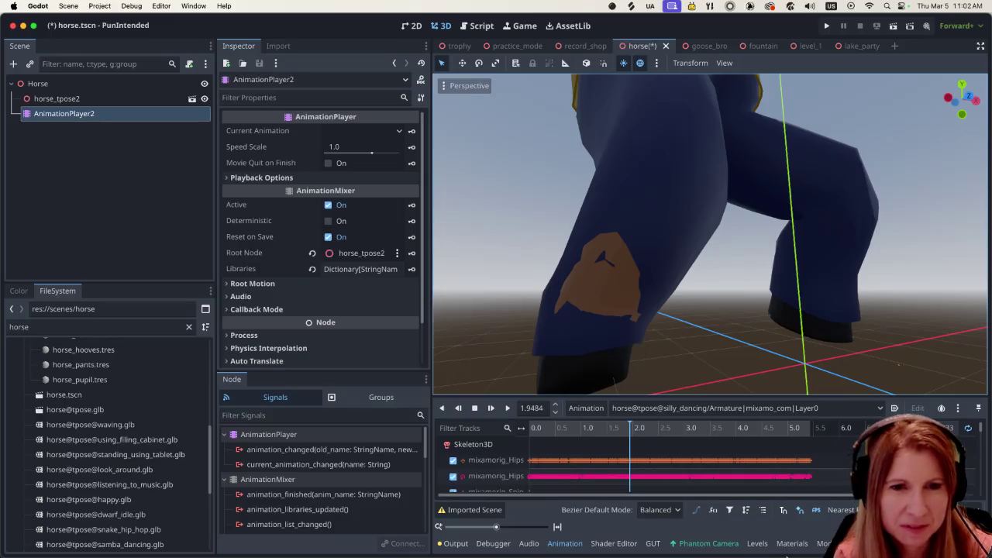
left_click(759, 543)
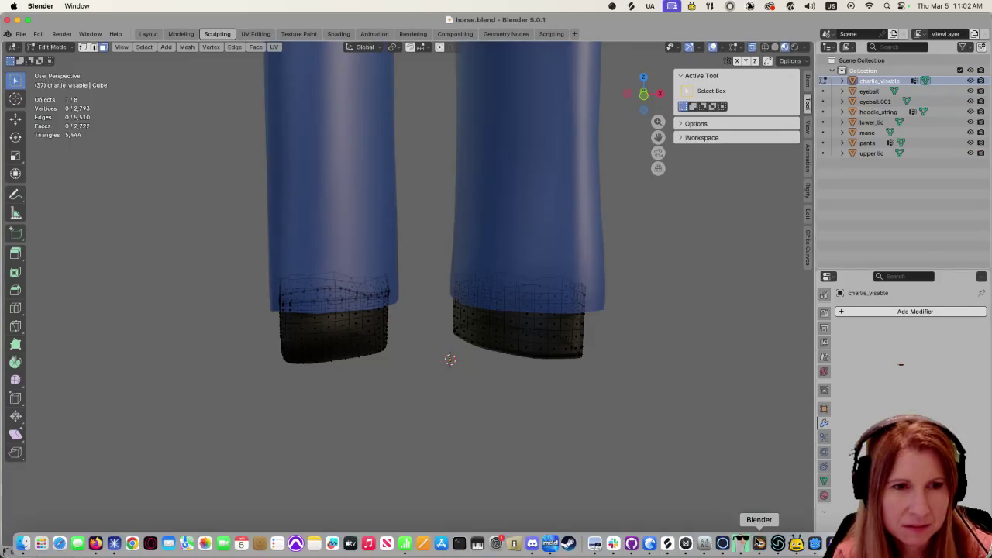
Box-select the left boot's top band and delete those faces
scroll(320, 325, "up", 5)
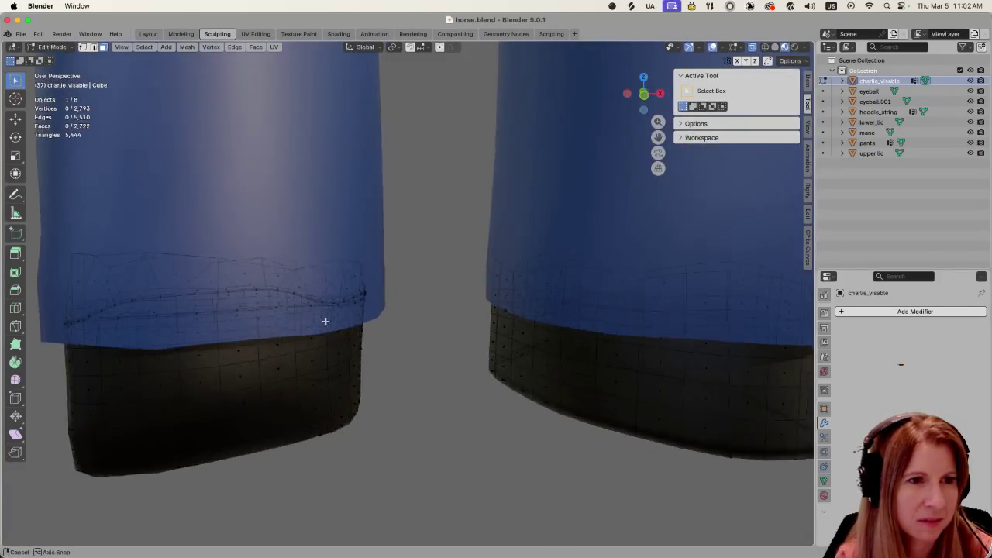
scroll(320, 333, "down", 3)
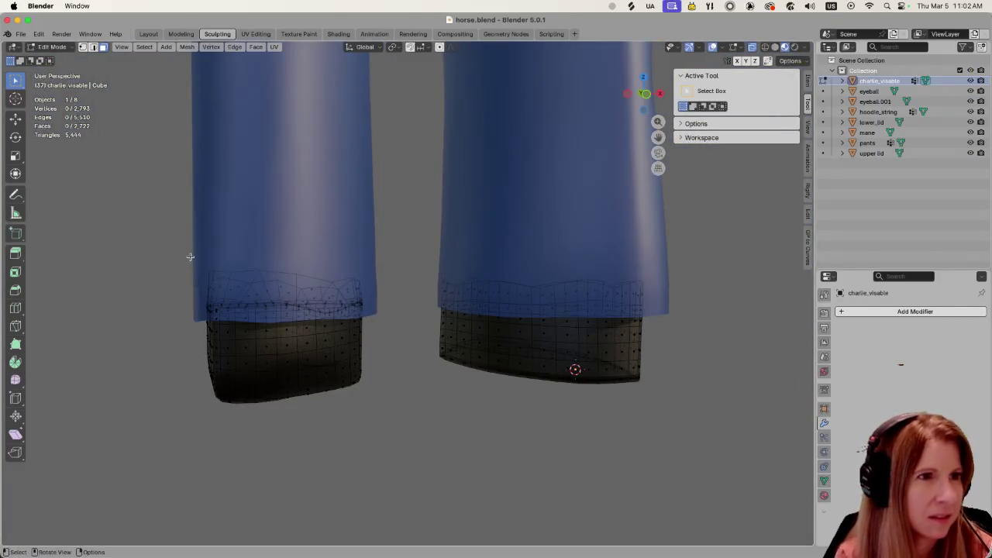
left_click_drag(191, 257, 369, 299)
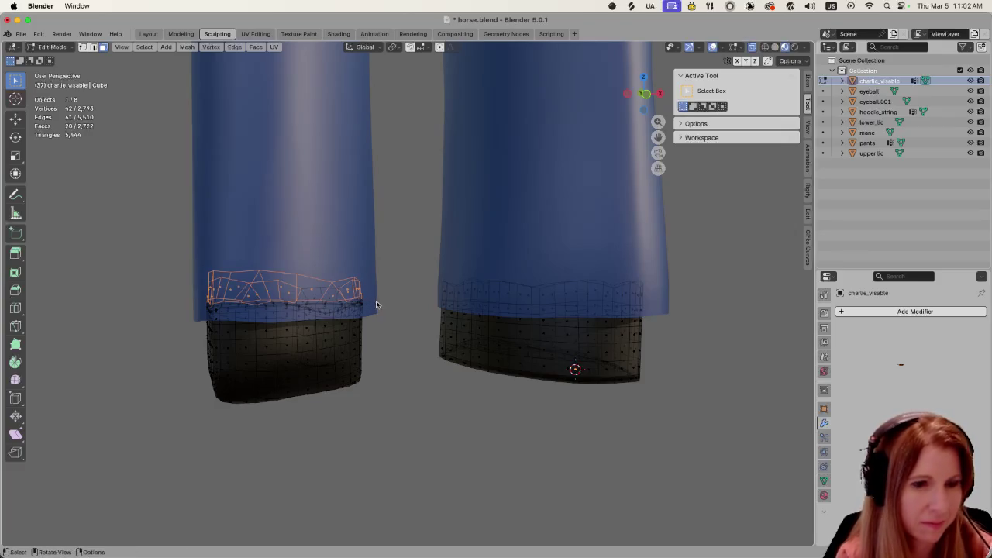
key("x")
left_click(377, 300)
Inspect both boot cuffs from several angles, then switch to Wireframe shading
mouse_move(377, 301)
middle_mouse_down()
mouse_move(502, 332)
mouse_move(616, 332)
middle_mouse_up()
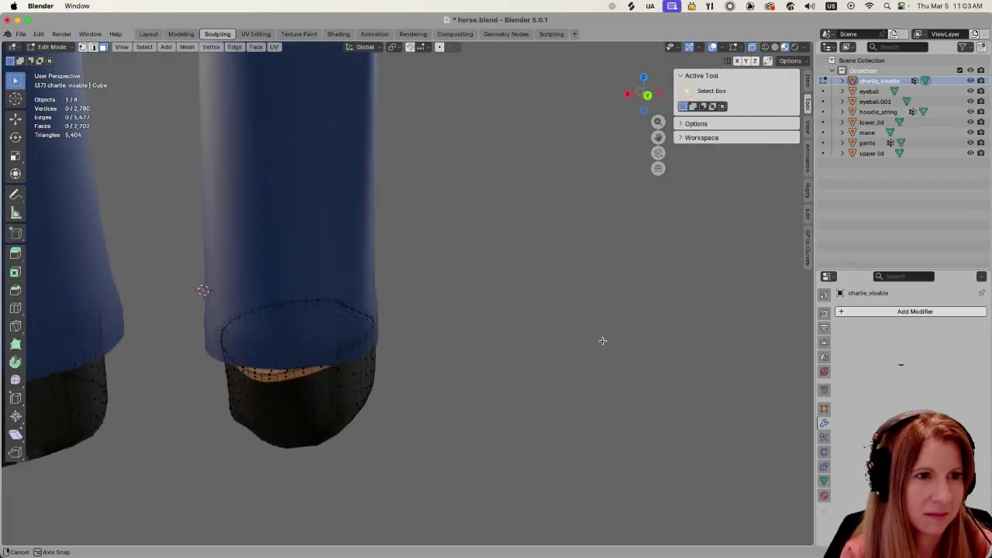
scroll(337, 308, "up", 3)
scroll(337, 308, "up", 3)
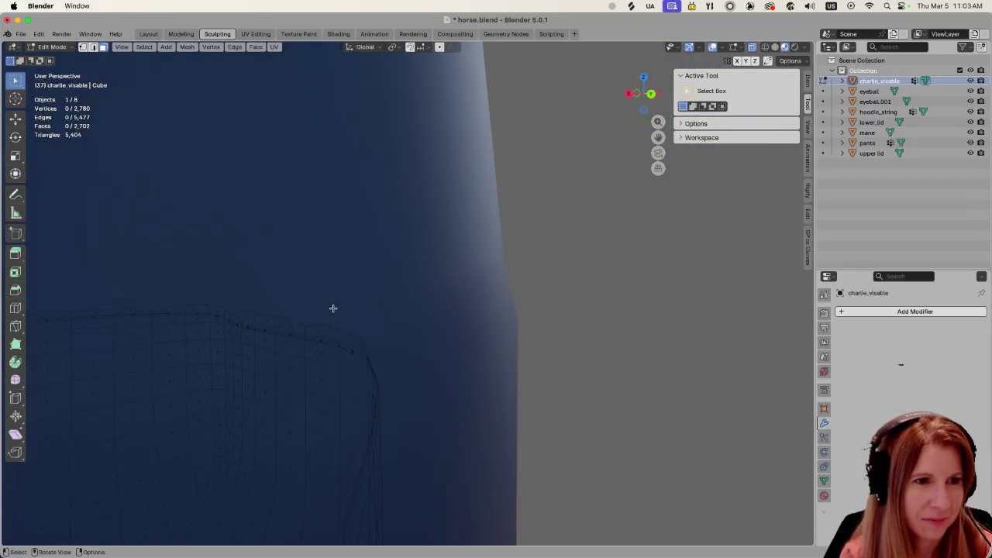
scroll(334, 300, "down", 5)
middle_click_drag(334, 299, 346, 293)
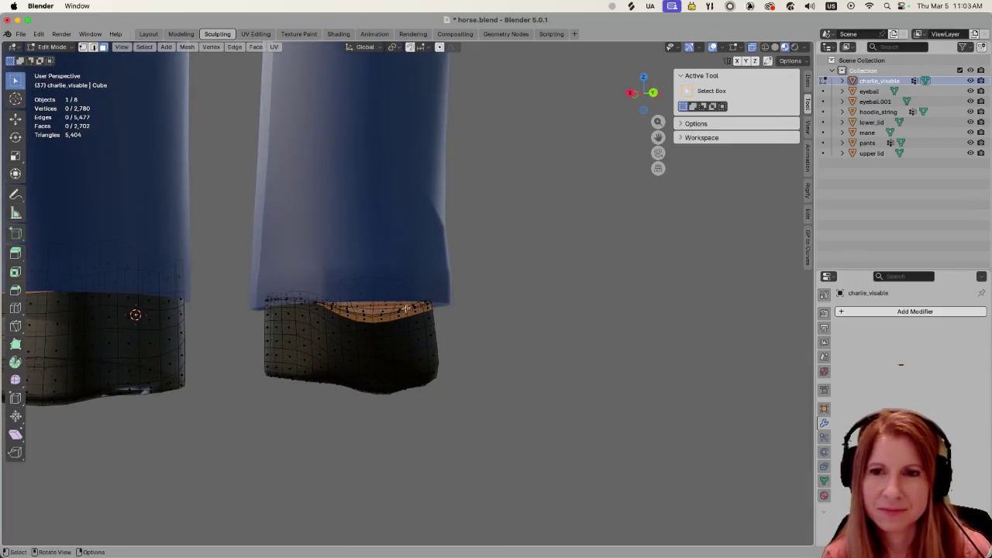
scroll(429, 299, "up", 3)
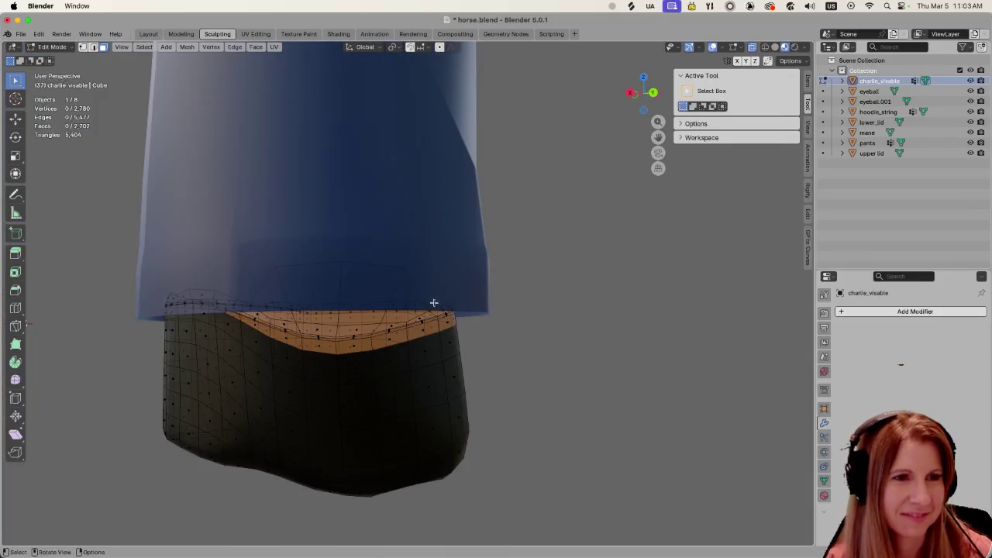
left_click_drag(259, 255, 422, 295)
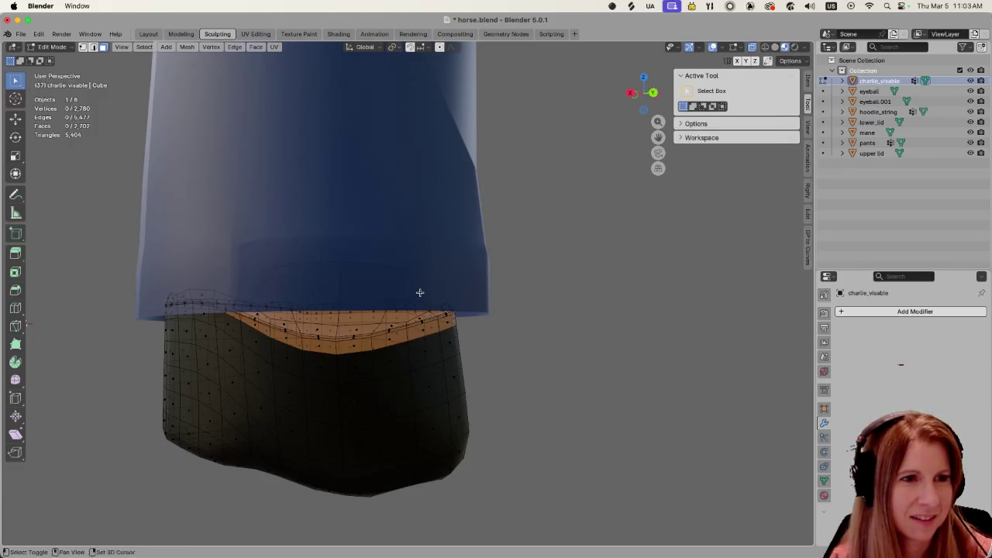
mouse_move(384, 291)
middle_mouse_down()
mouse_move(417, 301)
mouse_move(475, 372)
middle_mouse_up()
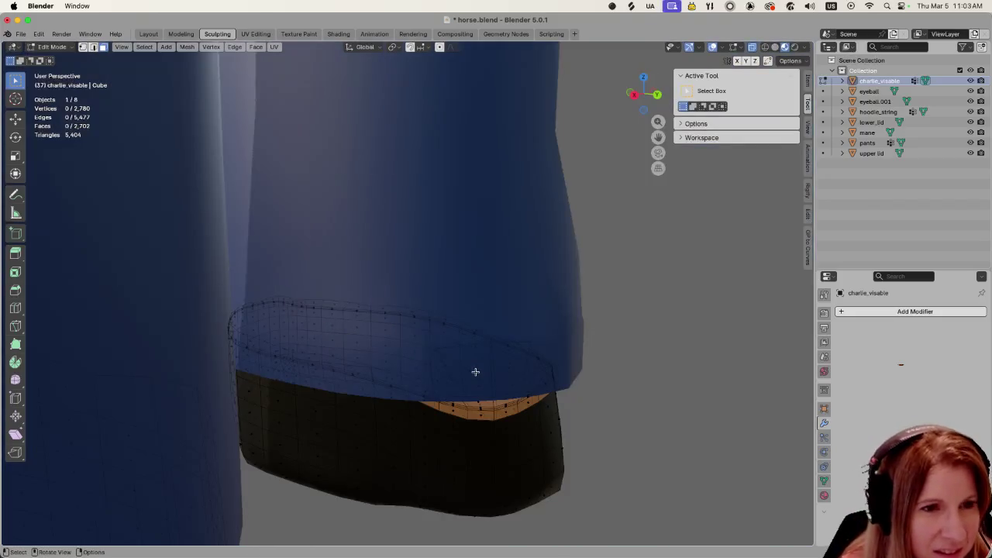
middle_click_drag(556, 373, 483, 381)
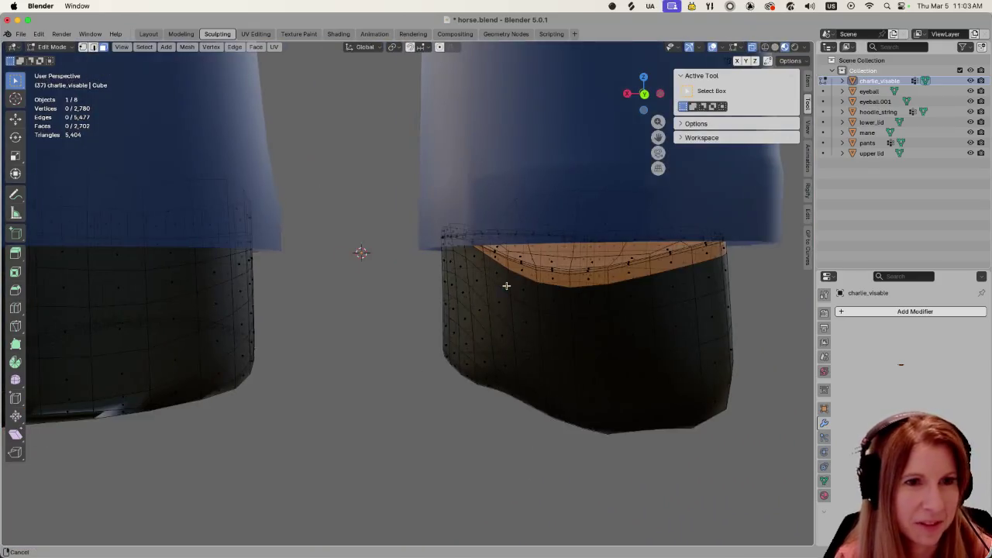
mouse_move(483, 381)
middle_mouse_down()
mouse_move(540, 347)
mouse_move(494, 326)
mouse_move(465, 350)
mouse_move(492, 312)
middle_mouse_up()
left_click(766, 48)
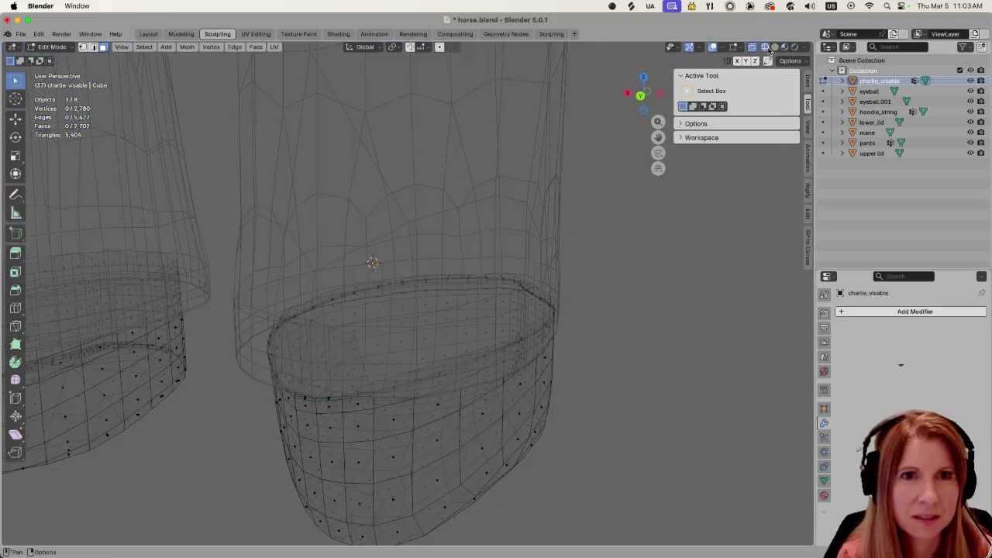
Orbit around the right cuff in wireframe, trying and clearing a face selection
mouse_move(403, 284)
middle_mouse_down()
mouse_move(345, 294)
mouse_move(344, 281)
mouse_move(367, 287)
middle_mouse_up()
mouse_move(301, 375)
middle_mouse_down()
mouse_move(432, 391)
mouse_move(517, 373)
mouse_move(519, 388)
mouse_move(520, 375)
middle_mouse_up()
left_click(590, 373)
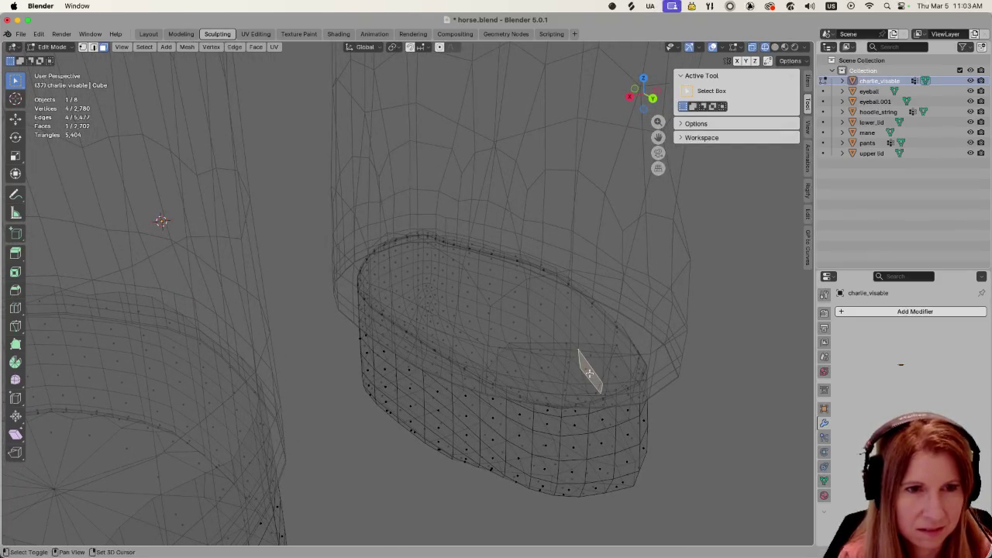
left_click(709, 442)
mouse_move(690, 440)
middle_mouse_down()
mouse_move(656, 405)
mouse_move(534, 207)
middle_mouse_up()
Delete the four stray faces above the right cuff and return to Object Mode
left_click(489, 204)
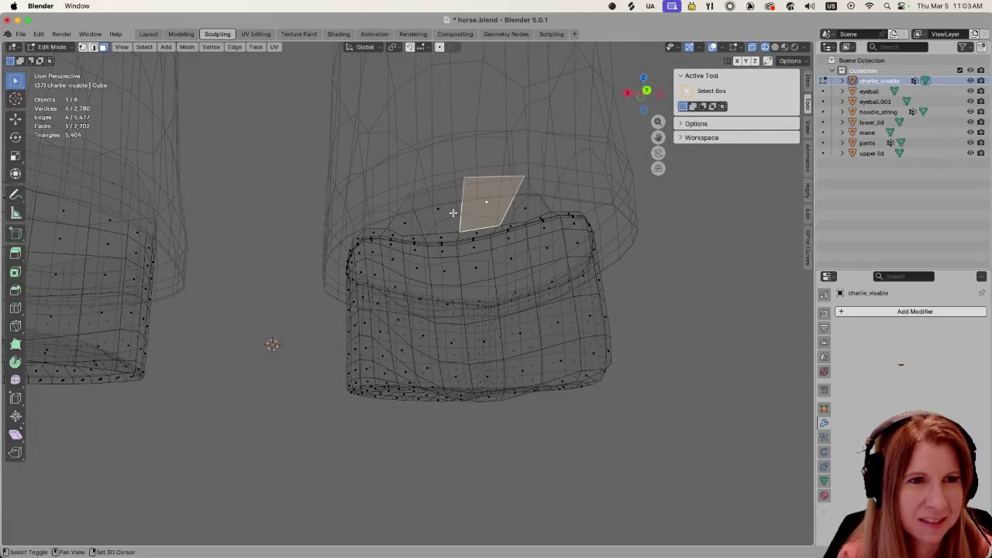
left_click(427, 219, "shift")
left_click(403, 220, "shift")
left_click(527, 206, "shift")
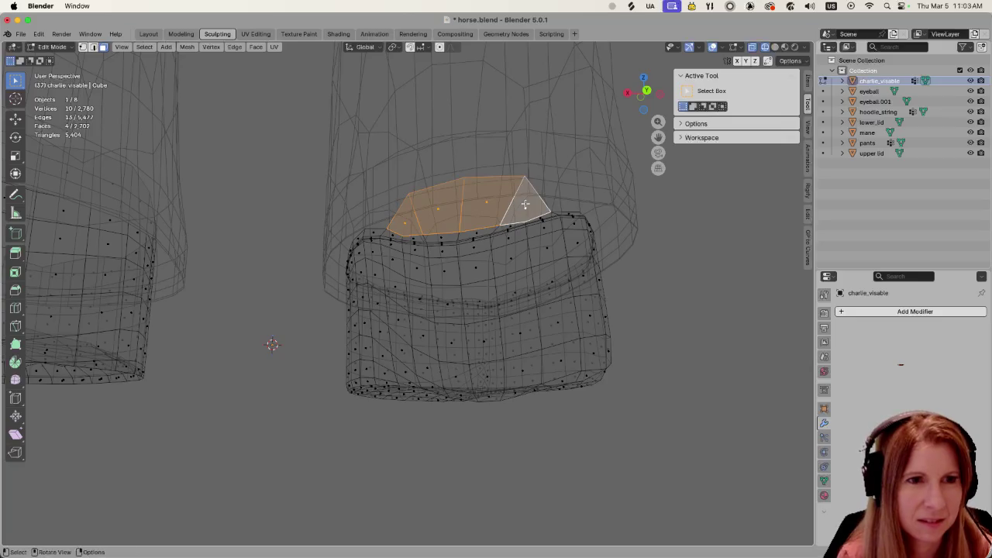
key("x")
left_click(525, 206)
middle_click_drag(525, 204, 534, 324)
key("Tab")
scroll(554, 372, "up", 2)
middle_click_drag(554, 372, 566, 367)
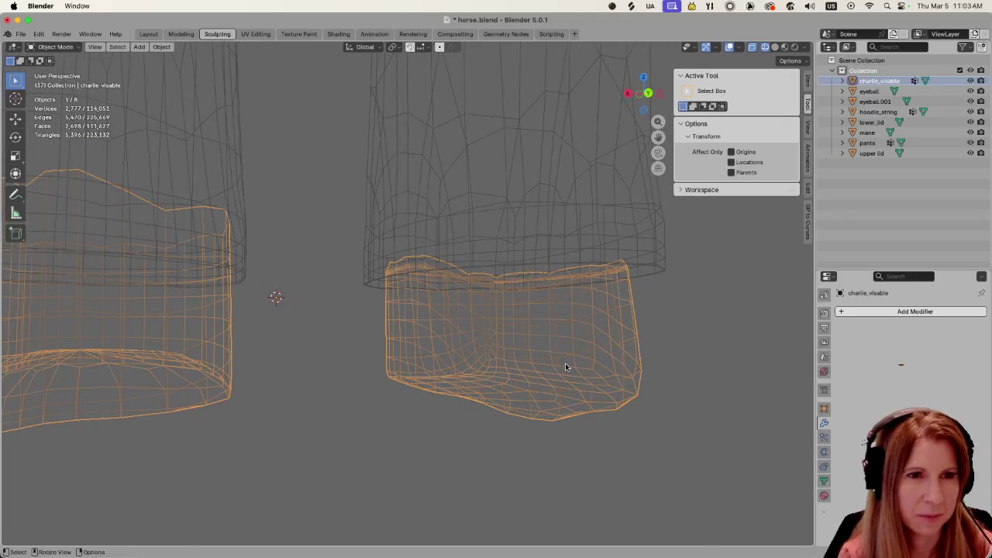
Switch back to Material Preview shading and re-enter Edit Mode on charlie_visable
scroll(565, 364, "down", 3)
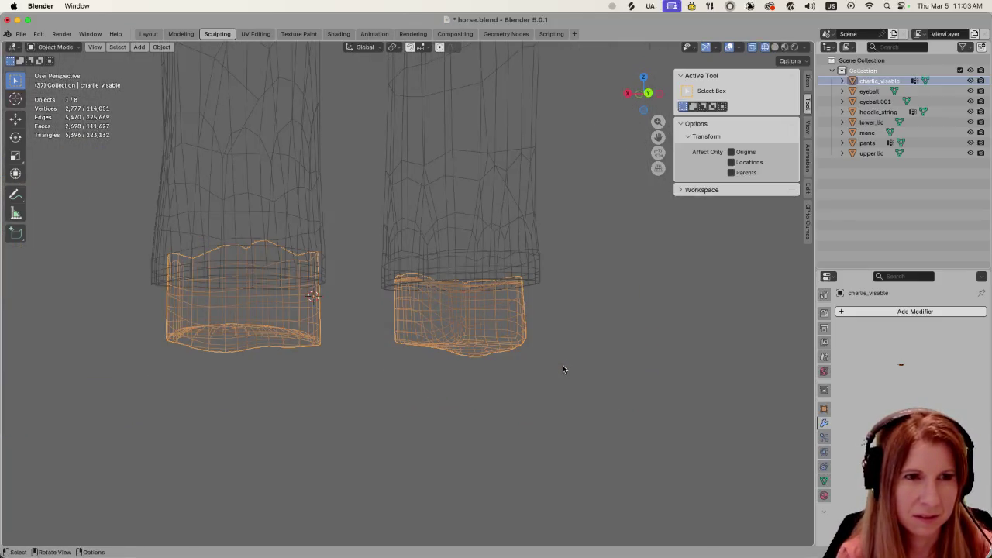
middle_click_drag(563, 366, 547, 378)
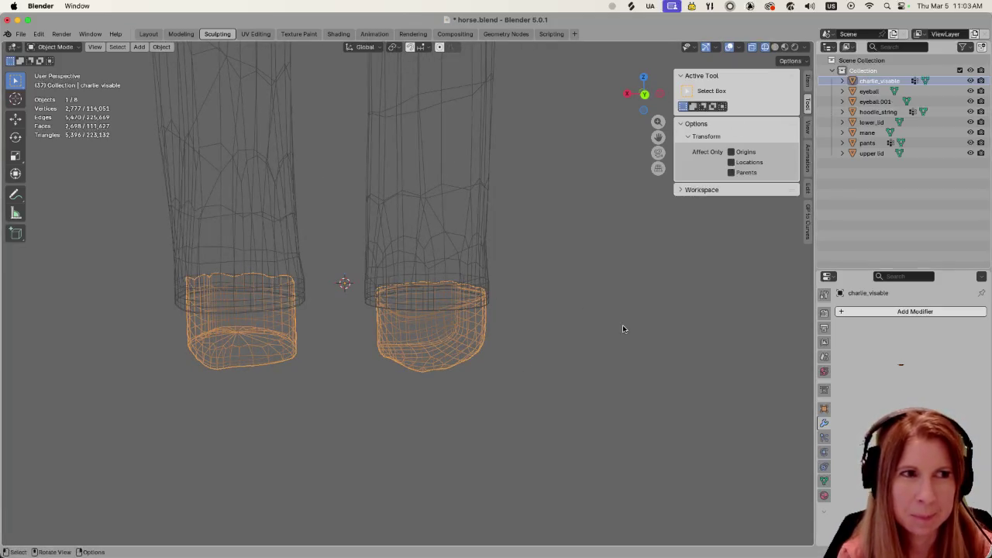
left_click(785, 47)
left_click(556, 311)
mouse_move(556, 311)
middle_mouse_down()
mouse_move(584, 300)
mouse_move(564, 297)
mouse_move(659, 332)
mouse_move(504, 346)
mouse_move(440, 367)
mouse_move(413, 356)
middle_mouse_up()
key("Tab")
scroll(339, 335, "up", 3)
mouse_move(303, 337)
middle_mouse_down()
mouse_move(470, 300)
mouse_move(596, 355)
mouse_move(532, 394)
mouse_move(368, 411)
middle_mouse_up()
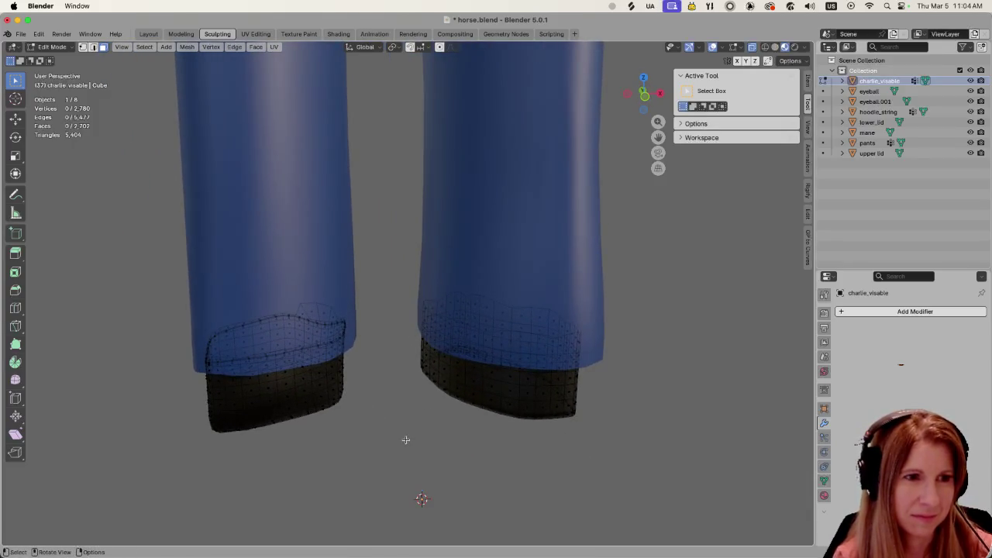
Switch to vertex select and zoom in on the right boot cuff
key("1")
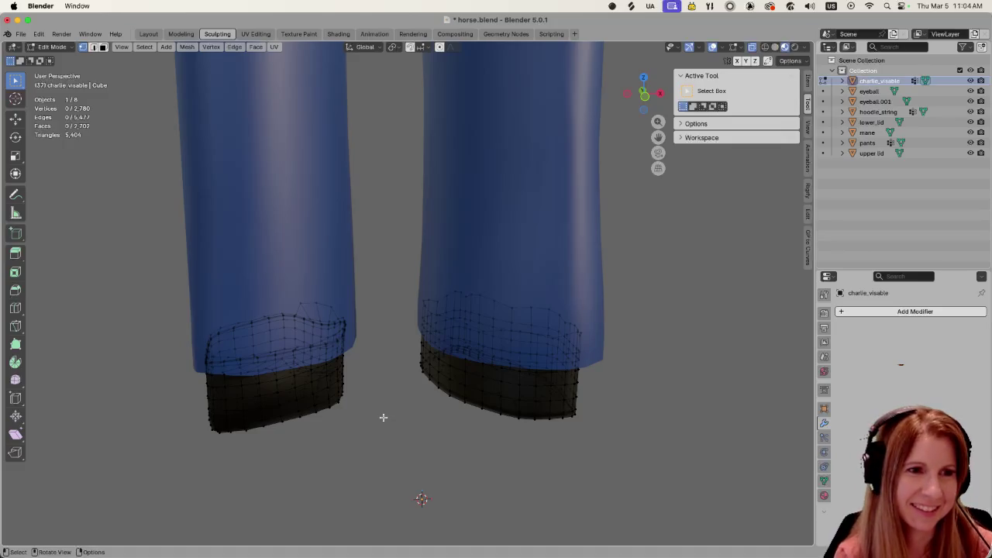
scroll(391, 414, "up", 3)
scroll(404, 411, "up", 3)
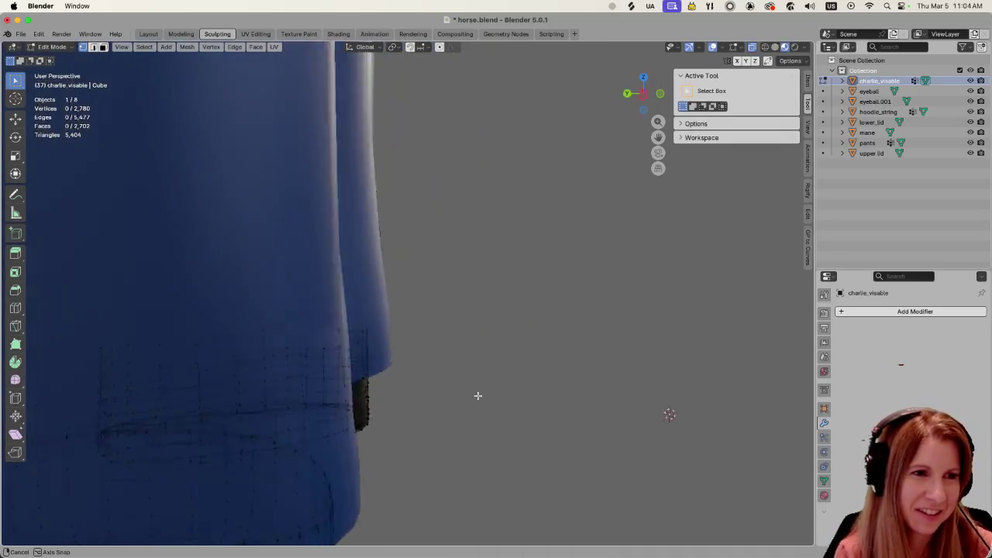
scroll(419, 407, "up", 2)
scroll(438, 404, "down", 3)
scroll(483, 425, "up", 2)
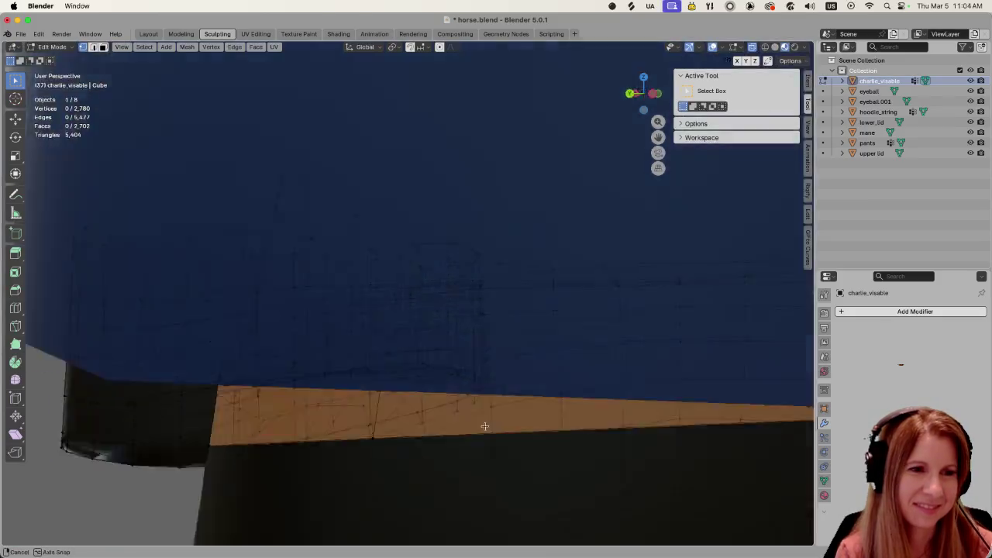
scroll(503, 421, "up", 2)
scroll(494, 424, "down", 5)
middle_click_drag(550, 403, 547, 405)
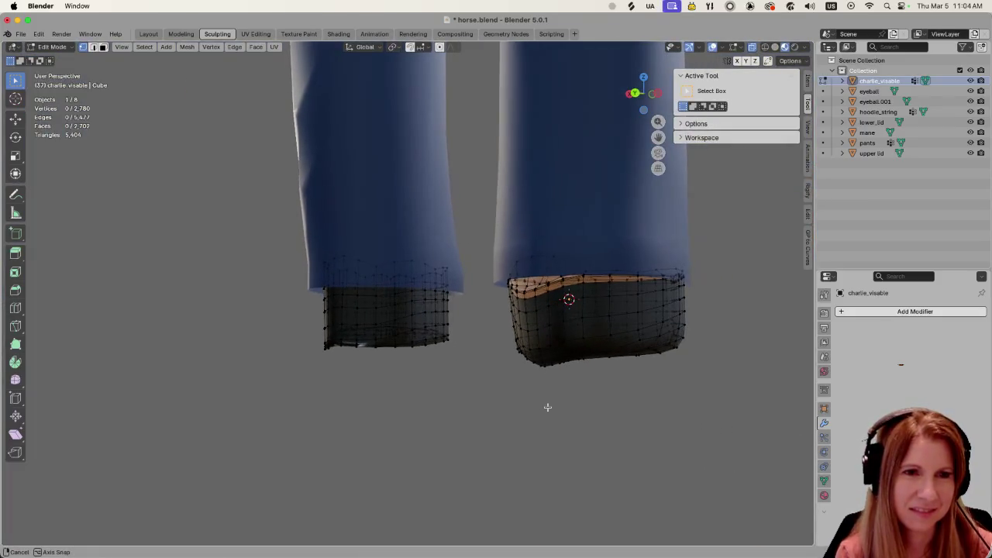
scroll(633, 380, "up", 3)
middle_click_drag(633, 380, 608, 380)
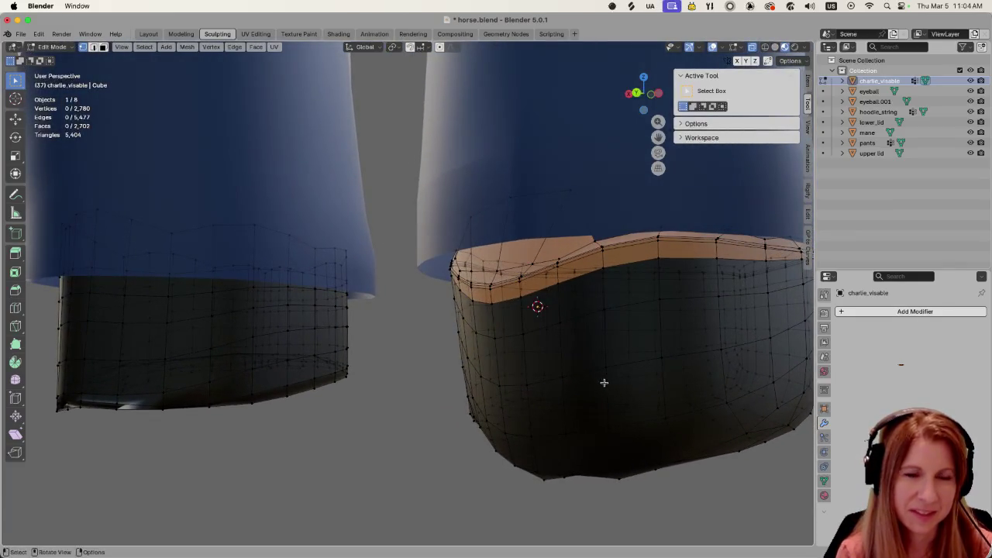
scroll(599, 388, "down", 3)
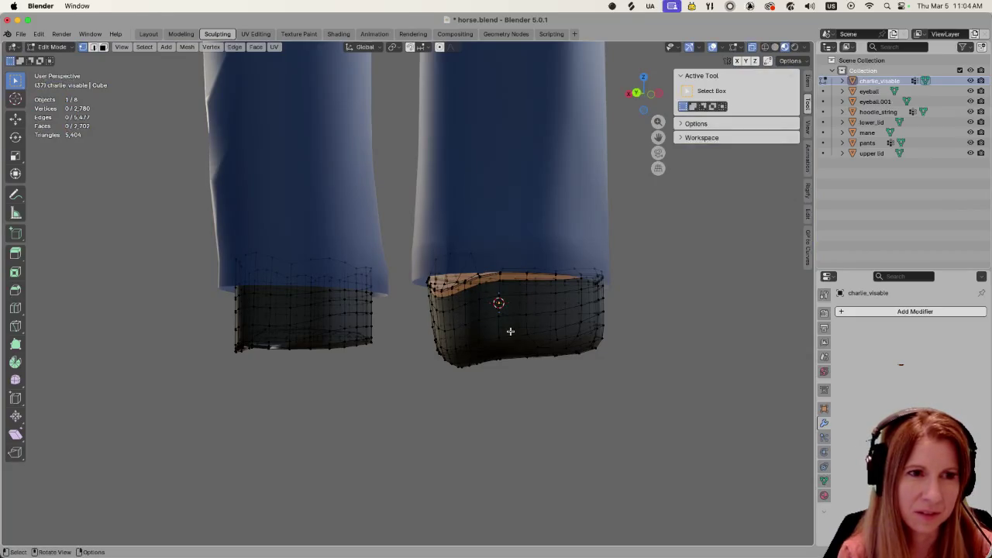
middle_click_drag(510, 331, 532, 332)
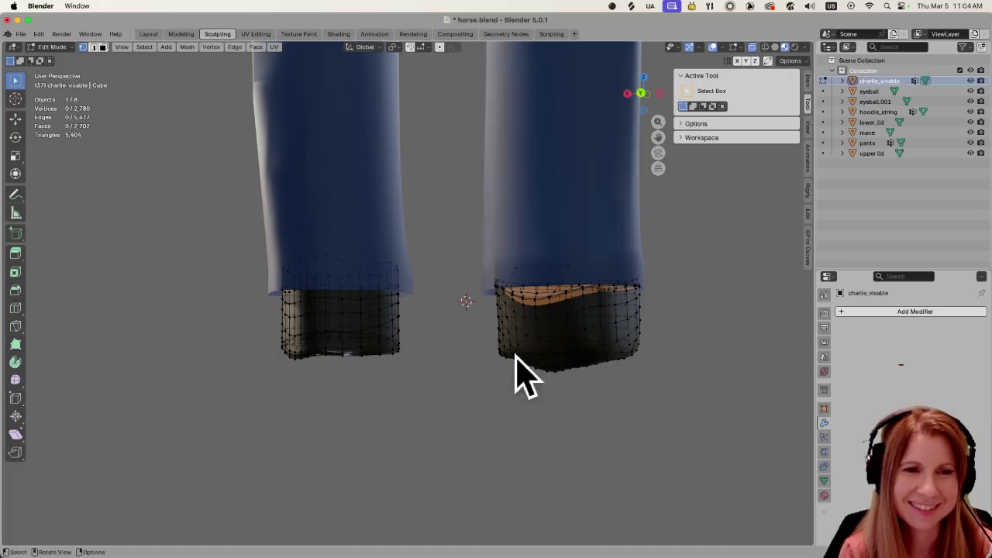
Toggle Edit Mode to check the boots, then select vertices along the right boot's top rim
key("Tab")
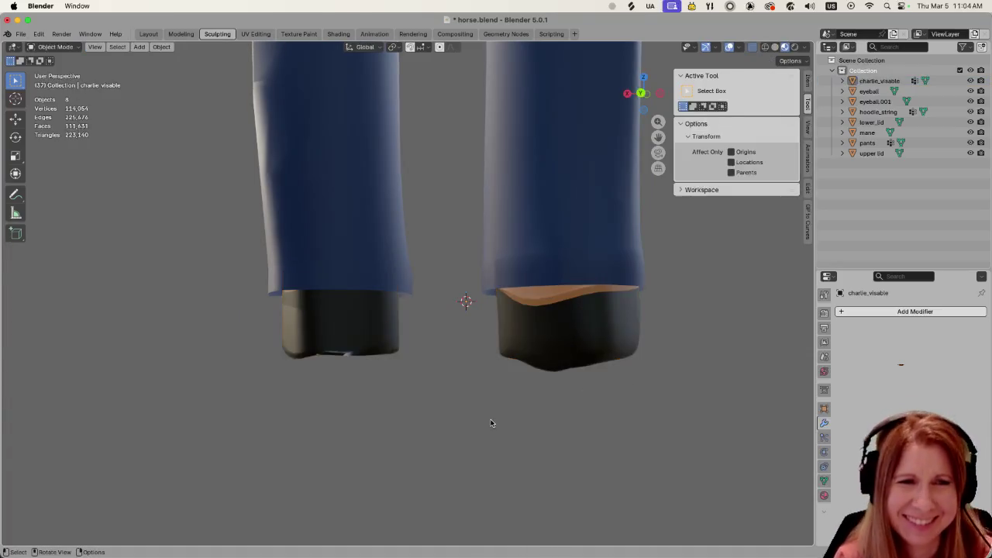
key("Tab")
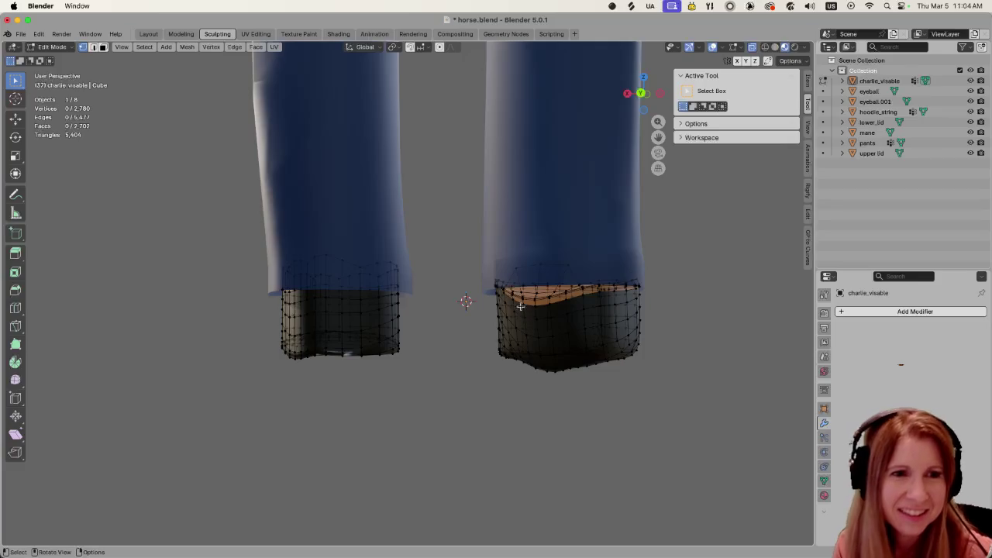
mouse_move(520, 307)
middle_mouse_down("ctrl")
mouse_move(700, 377)
mouse_move(498, 307)
middle_mouse_up("ctrl")
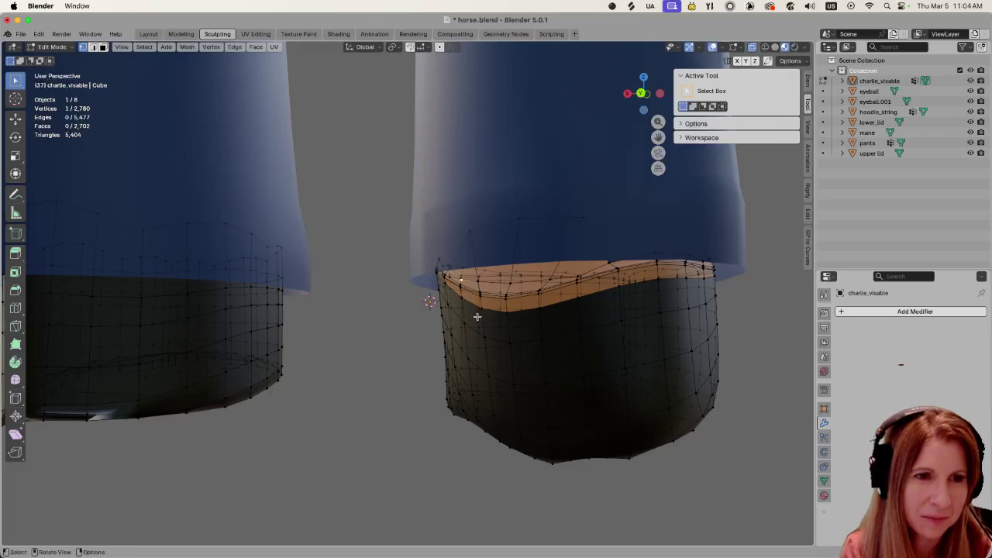
left_click(482, 310, "shift")
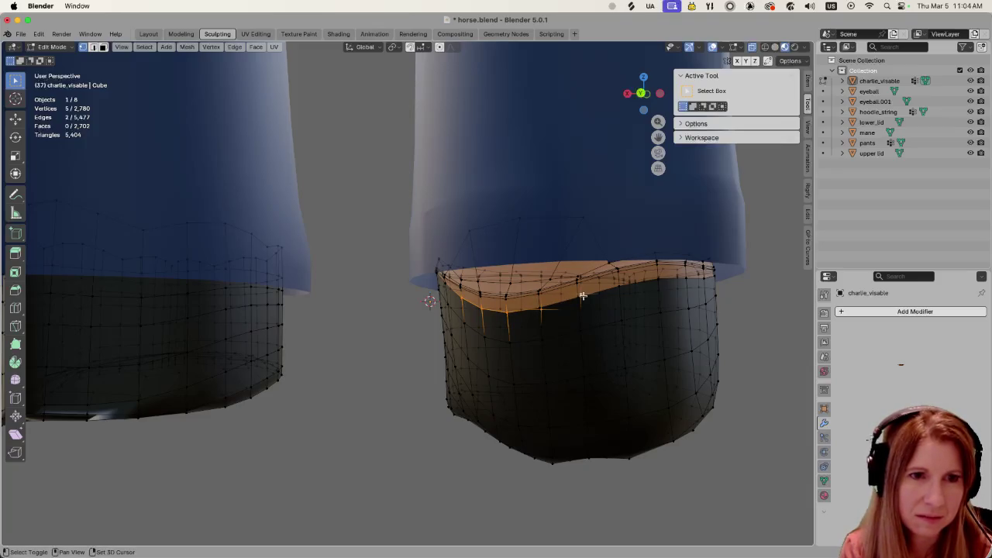
Lower the selected right boot rim vertices along Z, then deselect them
key("g")
key("z")
left_click(521, 345)
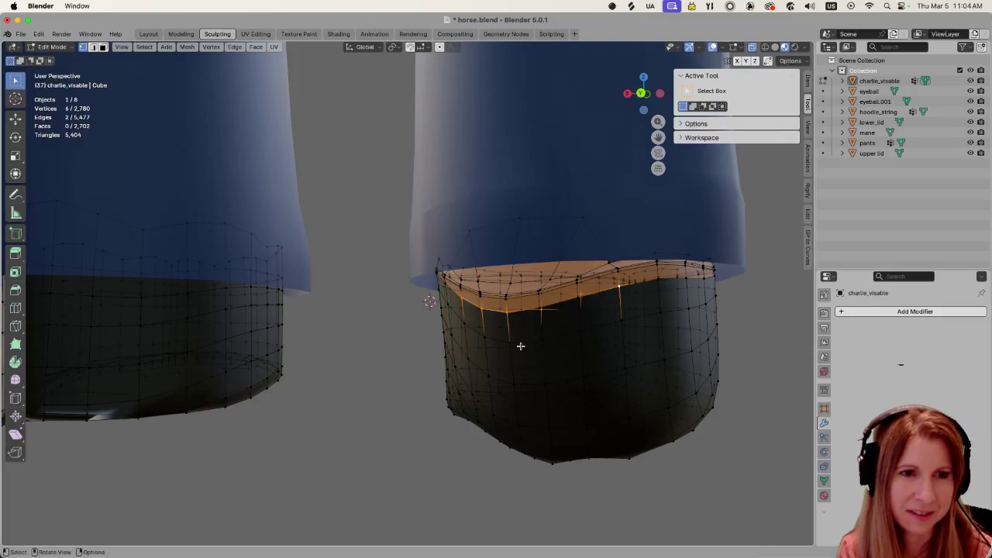
left_click(383, 343)
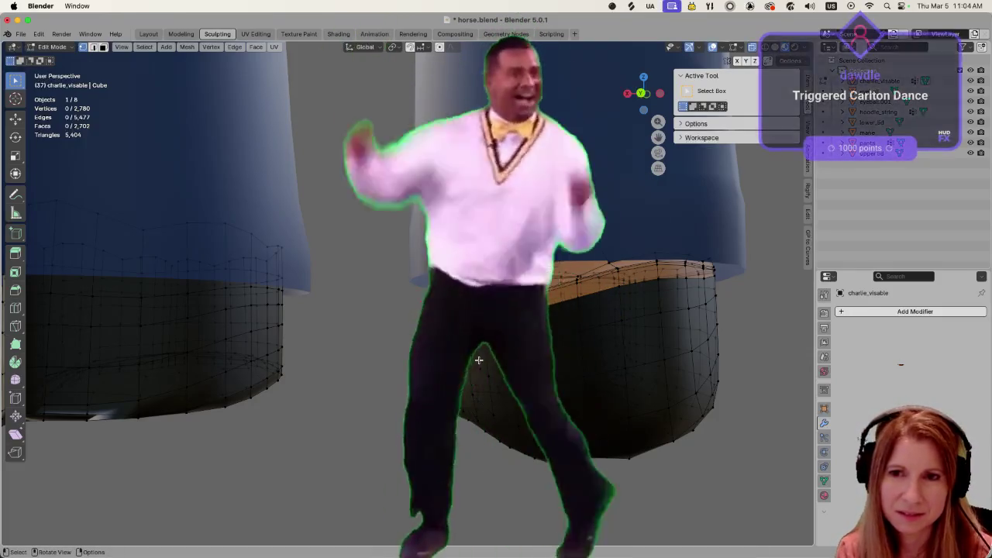
middle_click_drag(383, 344, 411, 333)
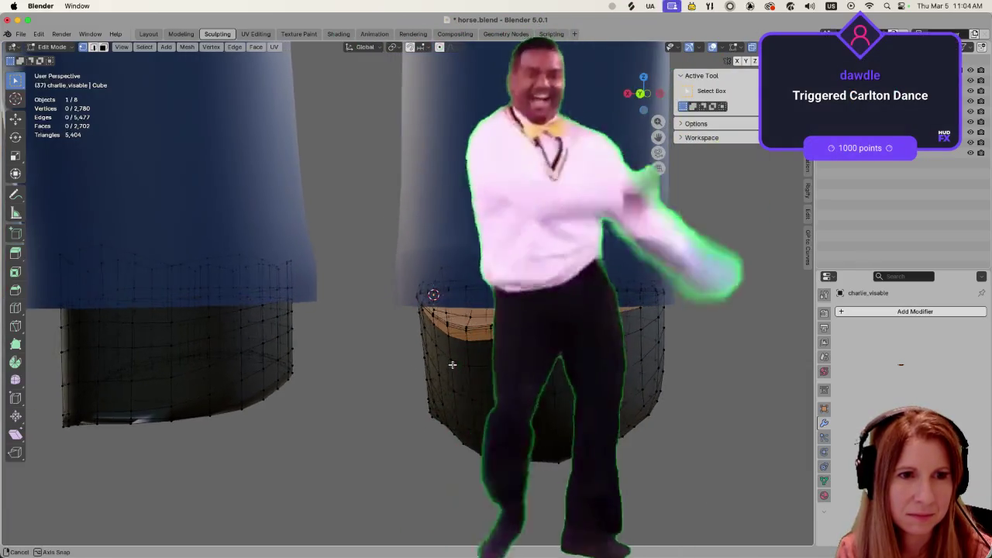
mouse_move(410, 334)
middle_mouse_down()
mouse_move(442, 365)
mouse_move(378, 331)
mouse_move(443, 342)
middle_mouse_up()
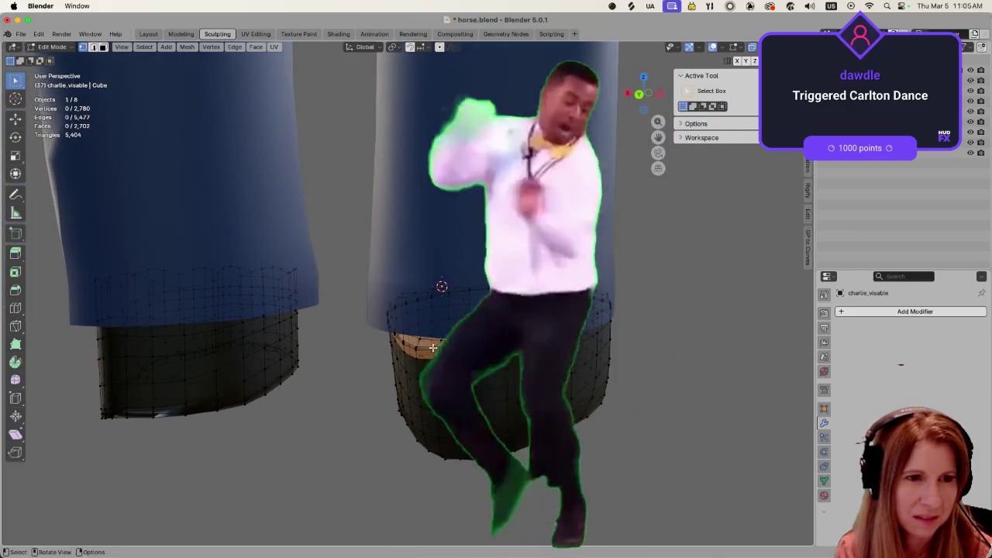
Lower another boot rim edge along Z and check the cuff edge from several angles
left_click(419, 336)
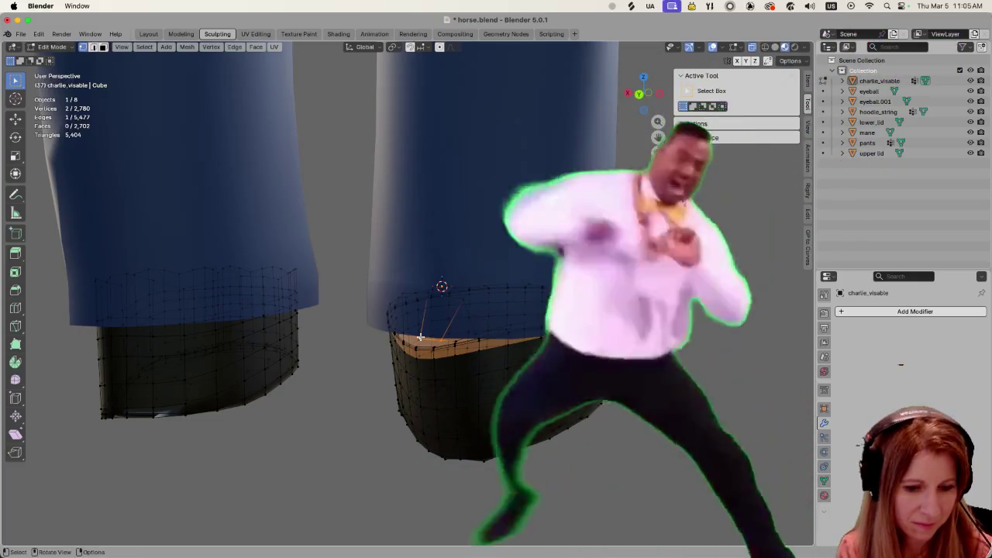
key("g")
key("z")
left_click(419, 329)
mouse_move(419, 329)
middle_mouse_down()
mouse_move(392, 354)
mouse_move(437, 365)
mouse_move(469, 356)
mouse_move(472, 328)
mouse_move(471, 345)
middle_mouse_up()
scroll(467, 379, "up", 5)
scroll(472, 329, "down", 5)
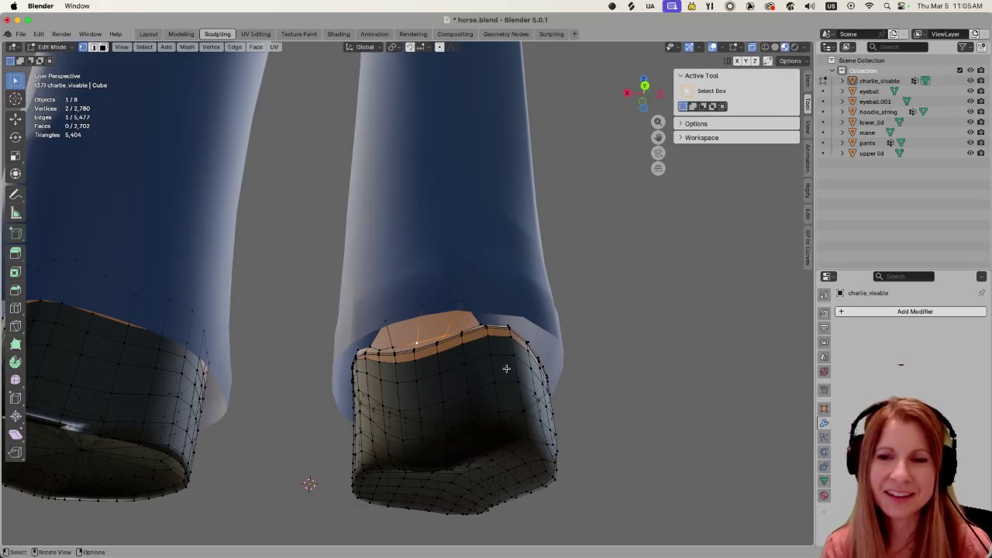
scroll(514, 363, "up", 5)
scroll(529, 360, "down", 5)
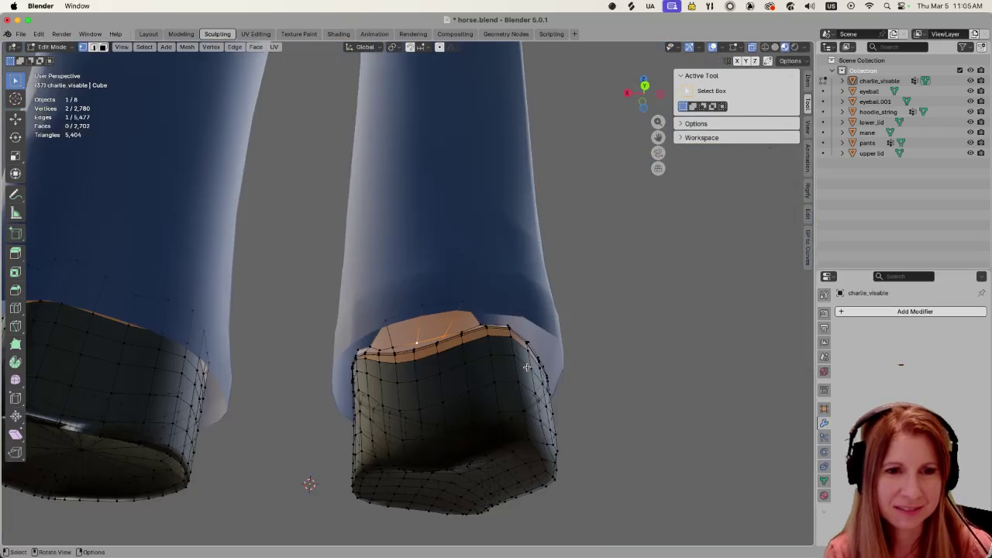
mouse_move(530, 360)
middle_mouse_down()
mouse_move(480, 365)
mouse_move(527, 408)
middle_mouse_up()
scroll(479, 365, "up", 5)
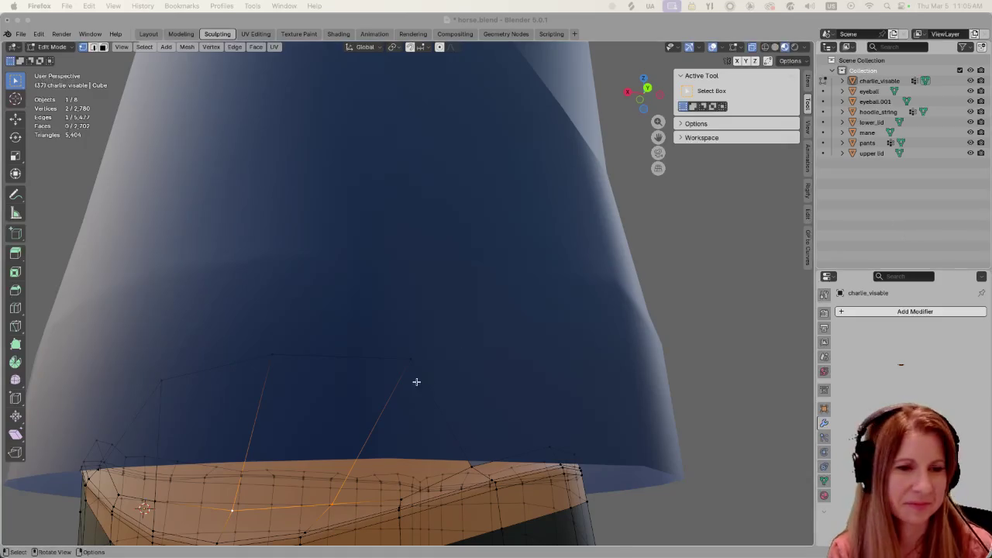
Deselect, add the pants object from the Outliner, and toggle Tab to edit it with the boots
scroll(372, 425, "down", 5)
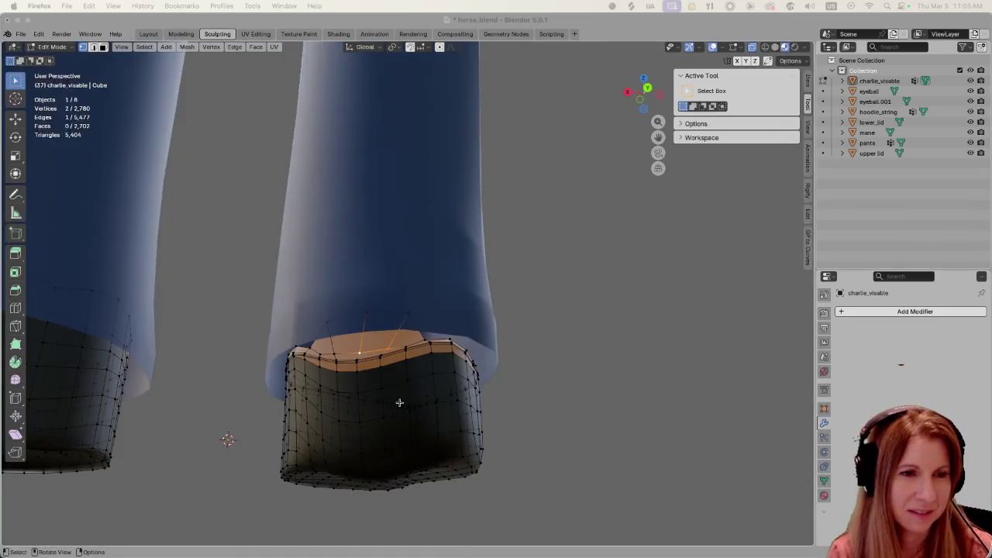
scroll(400, 403, "up", 5)
middle_click_drag(398, 406, 416, 390)
left_click(636, 423)
scroll(618, 434, "down", 4)
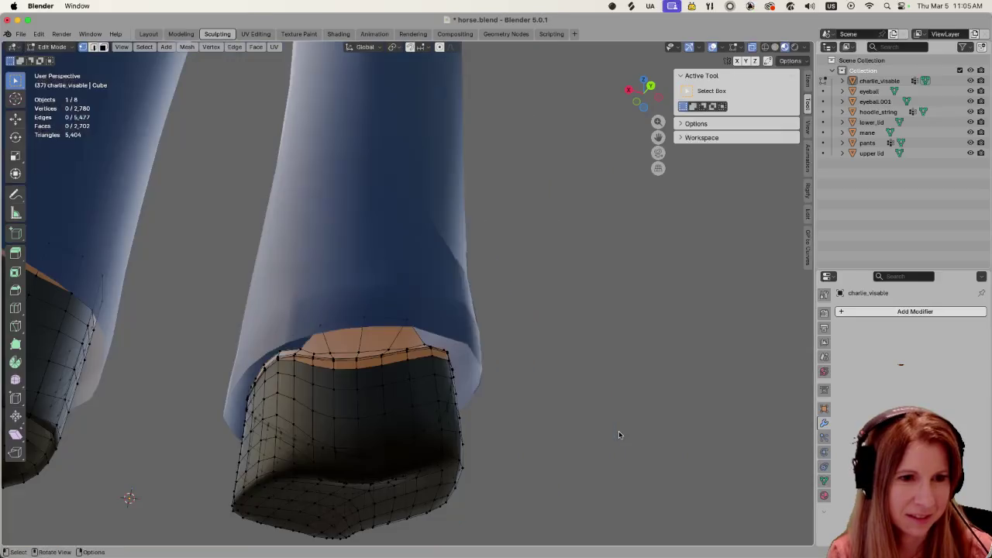
middle_click_drag(501, 412, 355, 306)
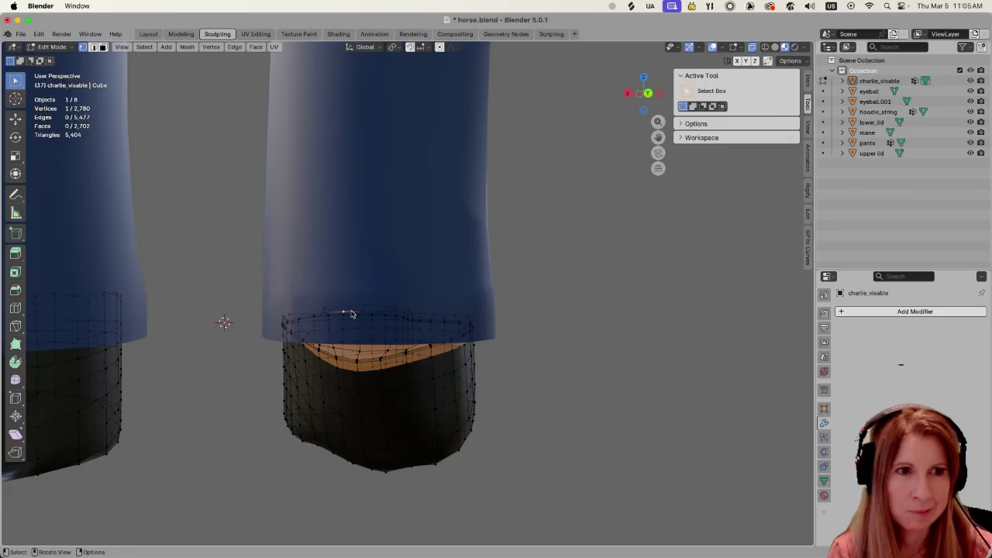
left_click(868, 143)
key("Tab")
key("Tab")
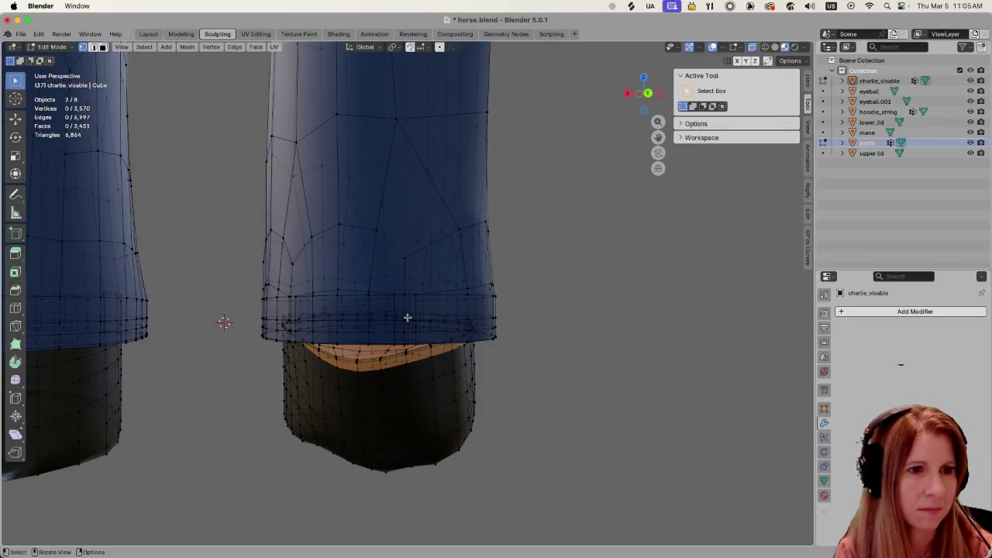
Inspect the pant cuffs against the boots, then return to Object Mode with charlie_visable selected
scroll(403, 372, "up", 3)
scroll(406, 371, "down", 3)
mouse_move(406, 372)
middle_mouse_down("shift")
mouse_move(461, 361)
mouse_move(459, 353)
middle_mouse_up("shift")
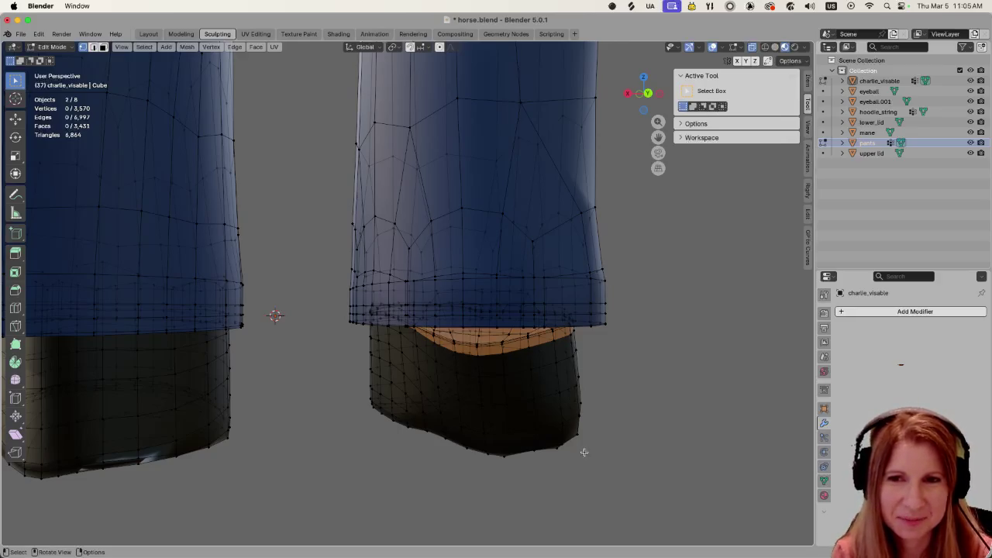
mouse_move(579, 445)
middle_mouse_down()
mouse_move(542, 473)
mouse_move(575, 449)
middle_mouse_up()
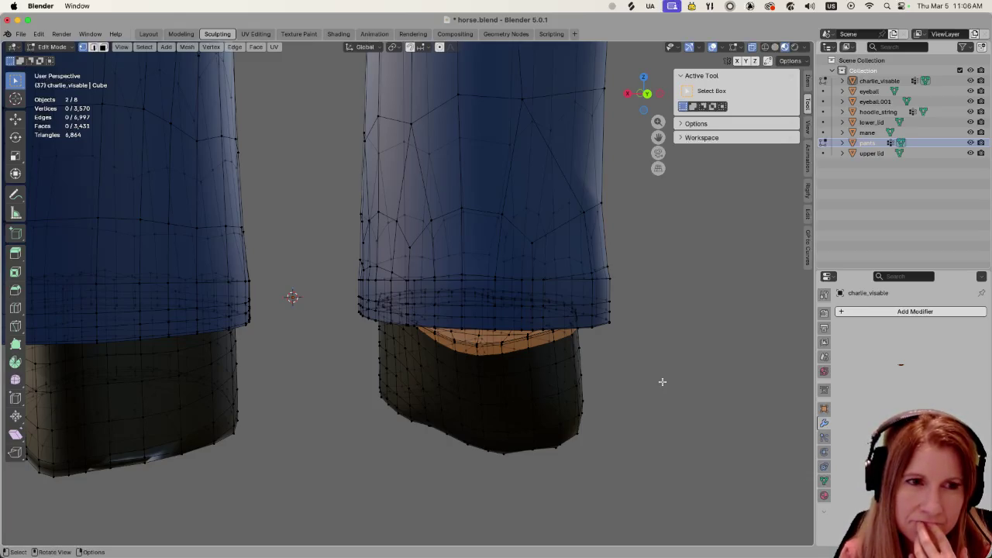
scroll(662, 381, "down", 2)
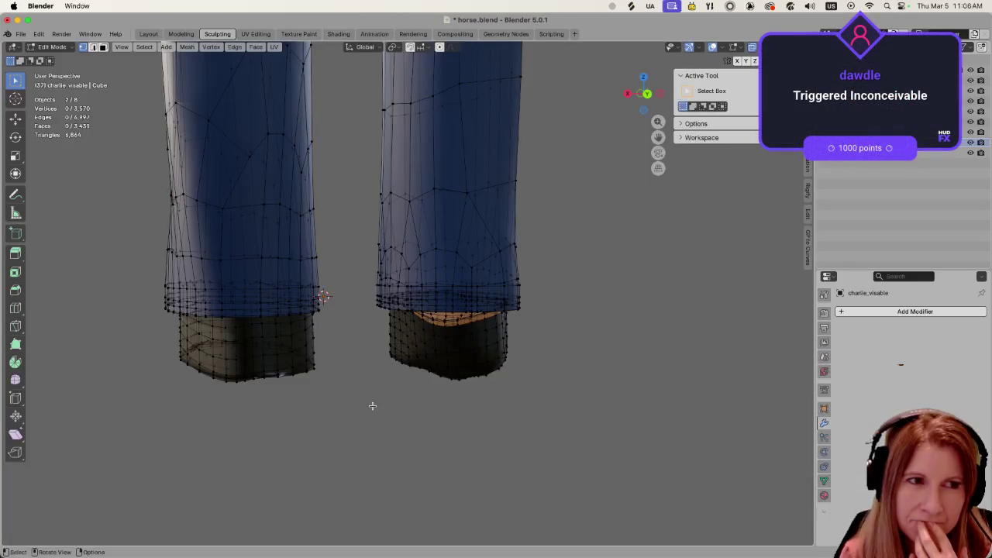
scroll(350, 411, "up", 2)
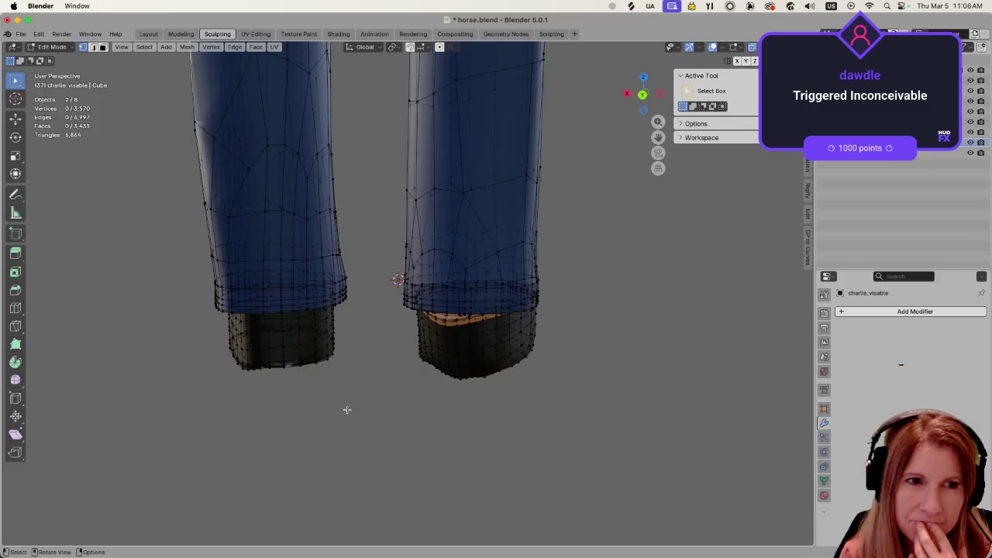
scroll(349, 408, "up", 1)
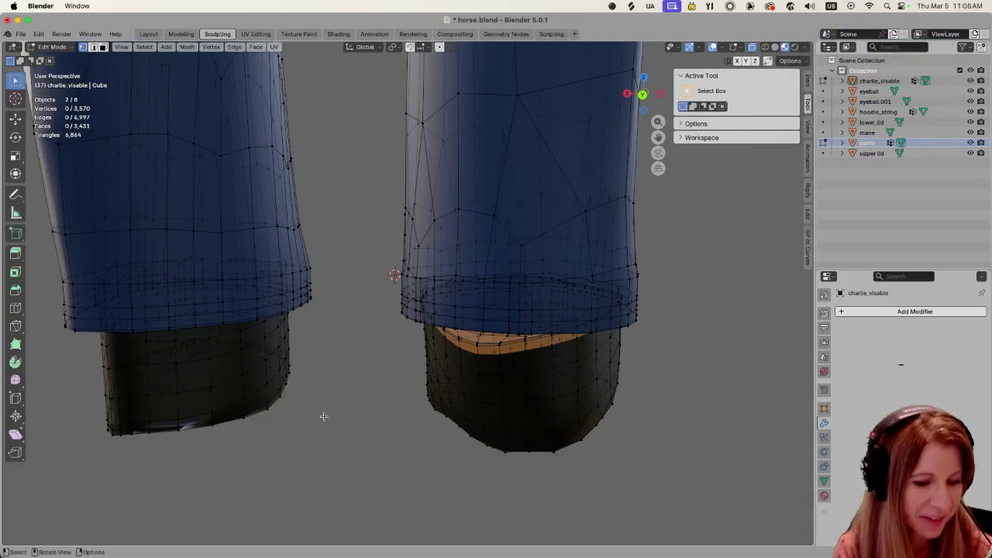
middle_click_drag(377, 408, 398, 430)
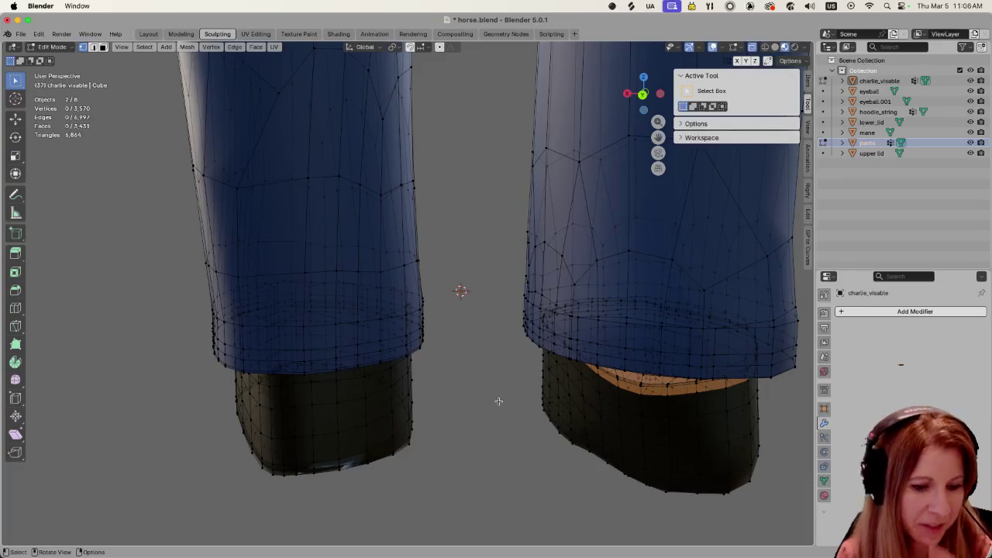
key("Tab")
left_click(362, 427)
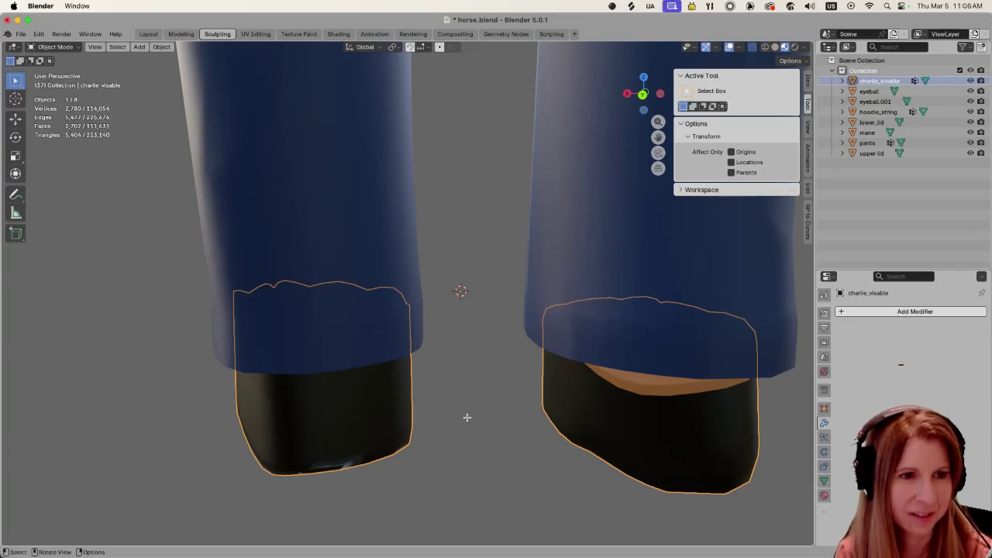
Enter Edit Mode on charlie_visable and box-select every vertex of the right boot
key("Tab")
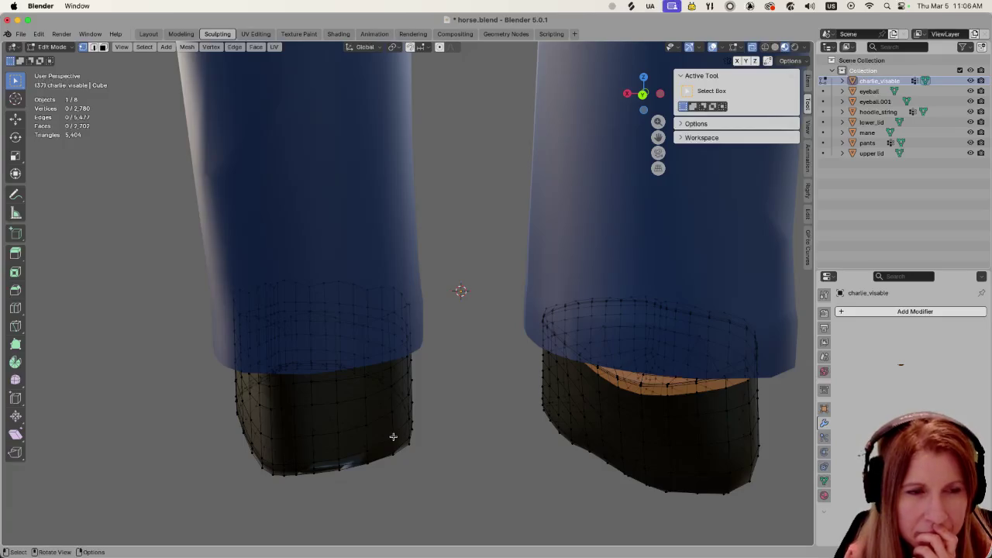
scroll(383, 430, "down", 4)
mouse_move(383, 430)
middle_mouse_down()
mouse_move(592, 434)
mouse_move(574, 447)
mouse_move(572, 467)
mouse_move(559, 466)
mouse_move(572, 445)
mouse_move(470, 423)
mouse_move(405, 424)
mouse_move(475, 420)
middle_mouse_up()
scroll(473, 419, "up", 2)
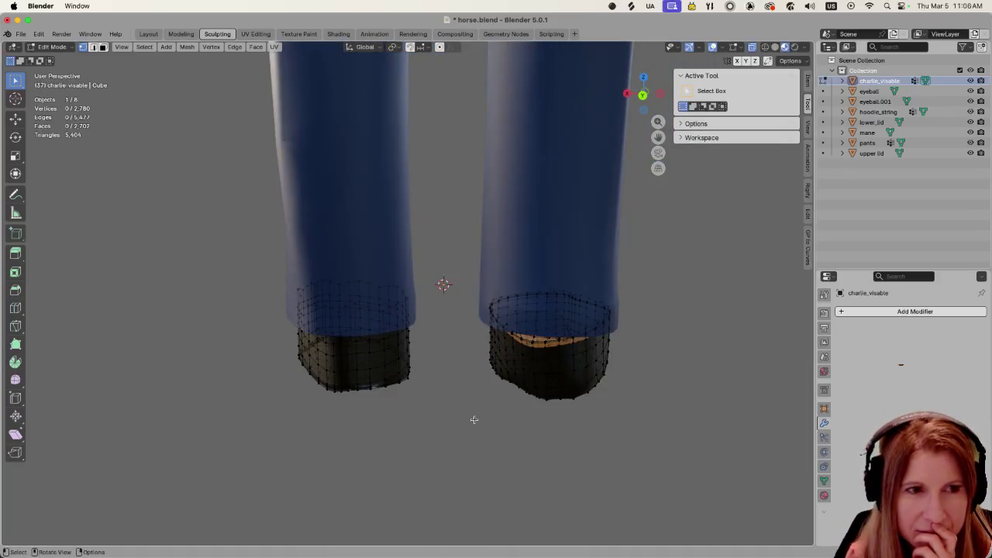
left_click_drag(466, 265, 670, 446)
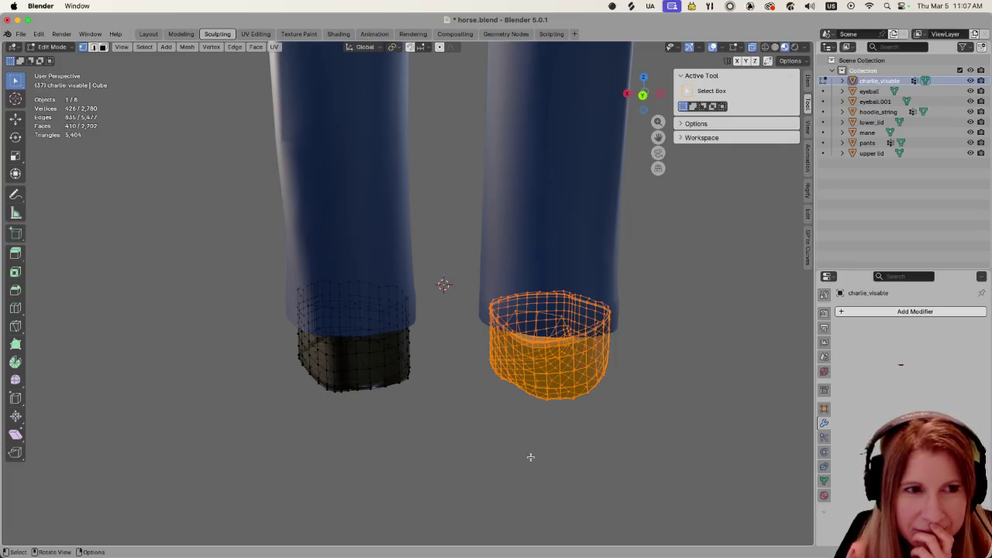
Delete the selected right boot vertices
key("x")
key("Escape")
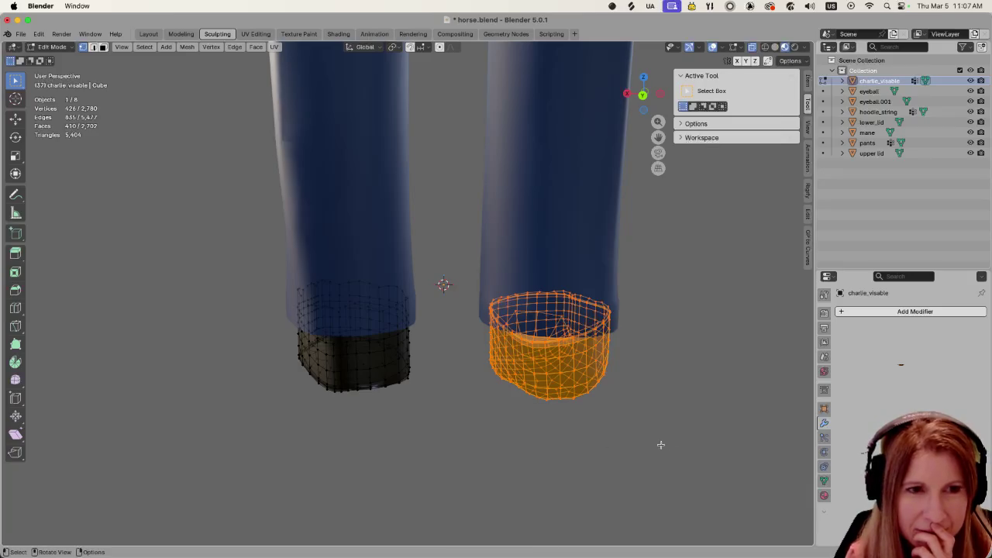
key("x")
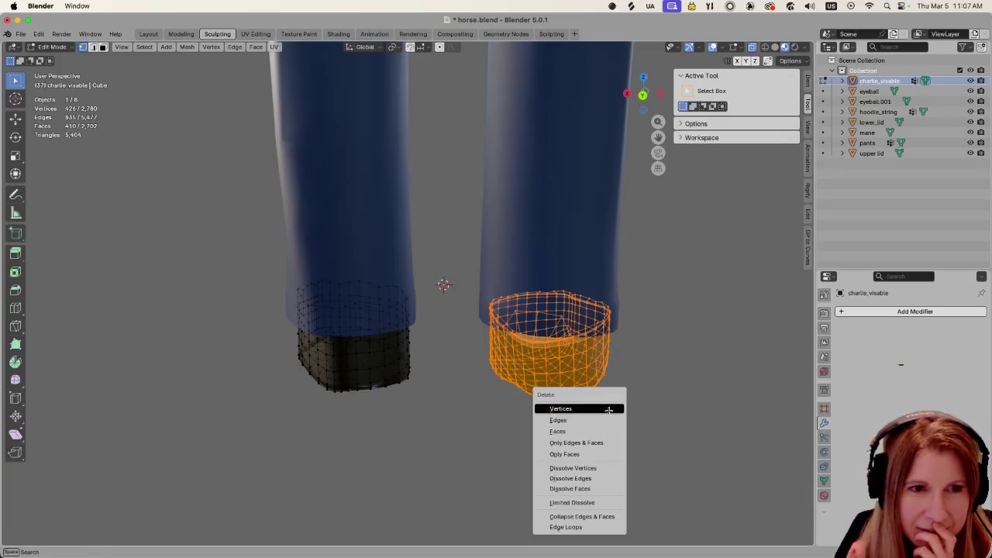
left_click(608, 408)
Duplicate the left boot and slide the copy along X under the right leg
left_click_drag(246, 262, 421, 470)
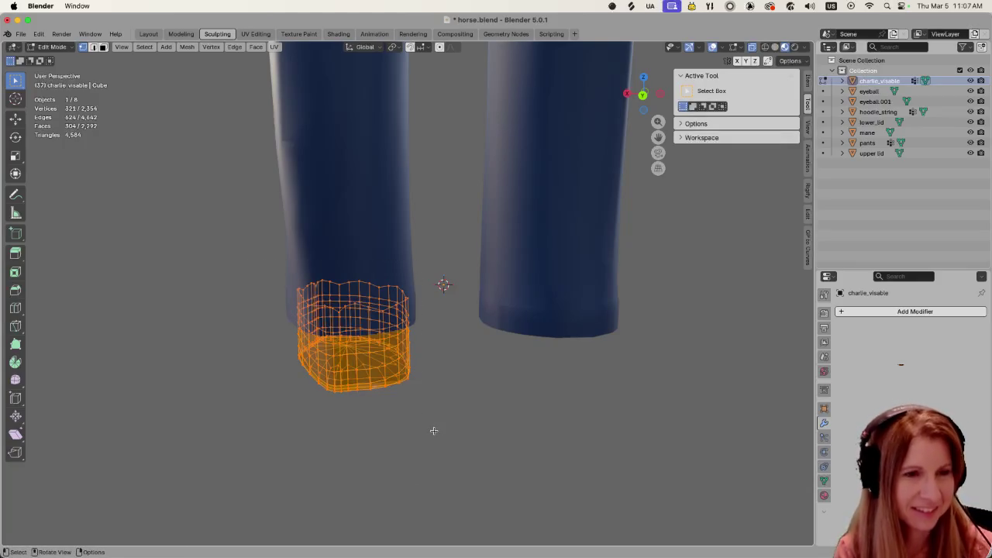
key("shift+d")
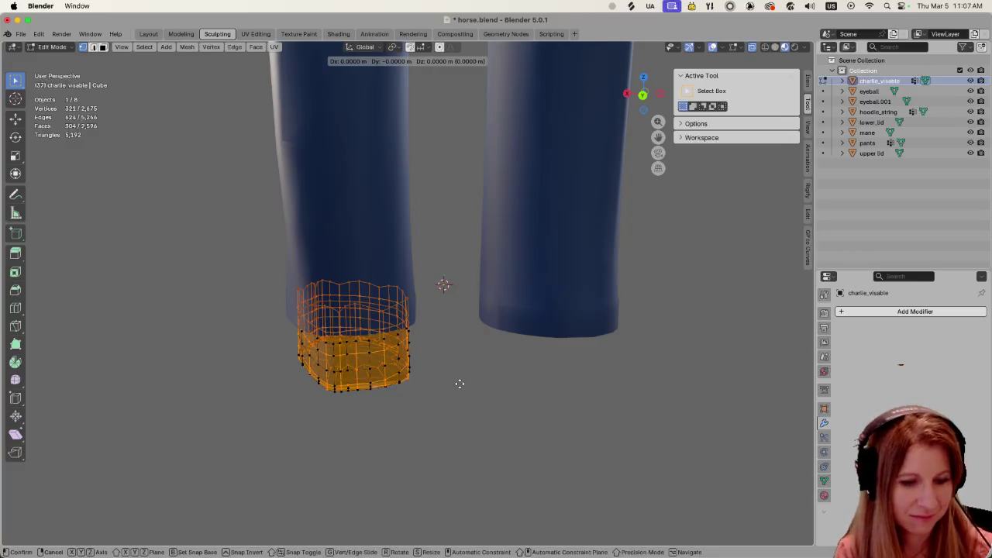
key("x")
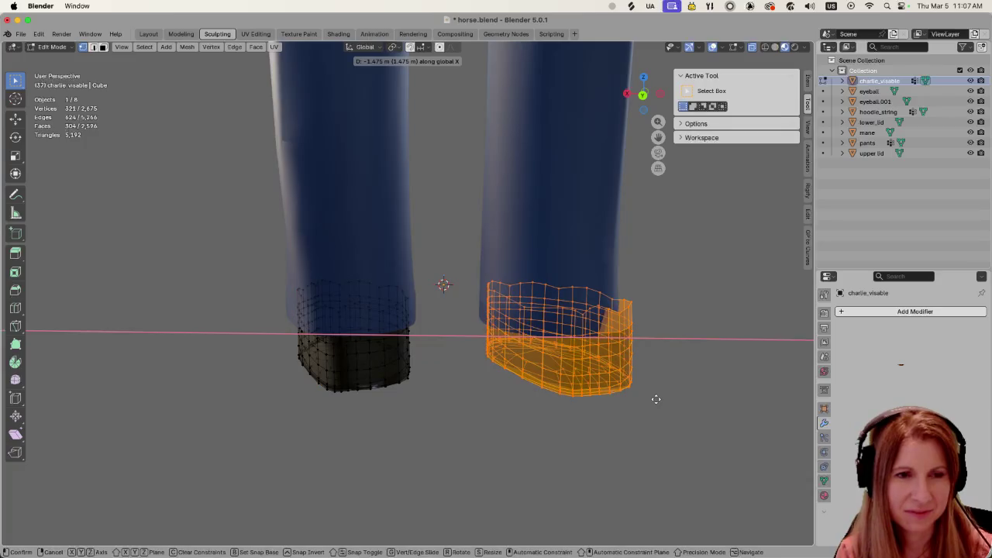
left_click(645, 399)
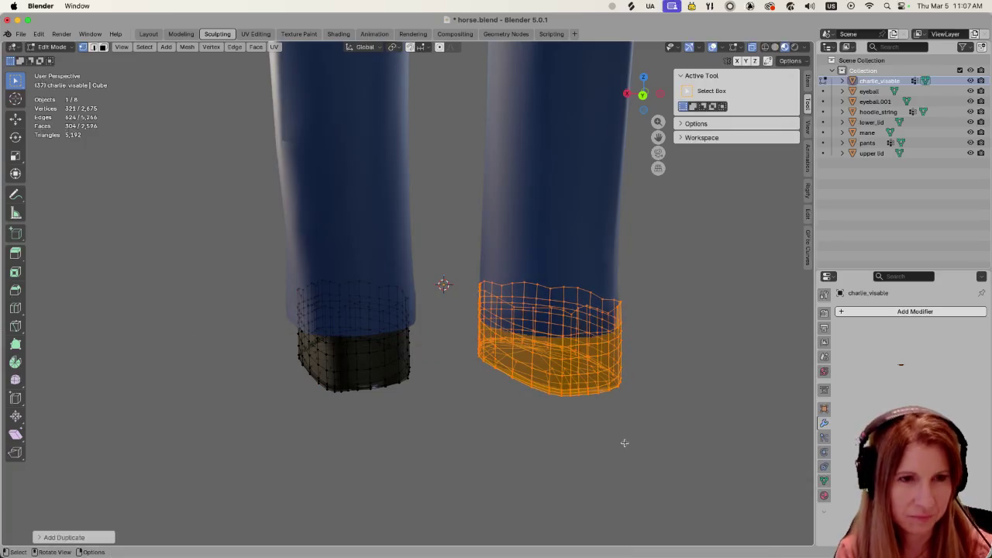
Rotate the boot copy around the Z axis to match the right leg
key("r")
key("x")
key("Escape")
key("r")
key("y")
key("Escape")
key("r")
key("z")
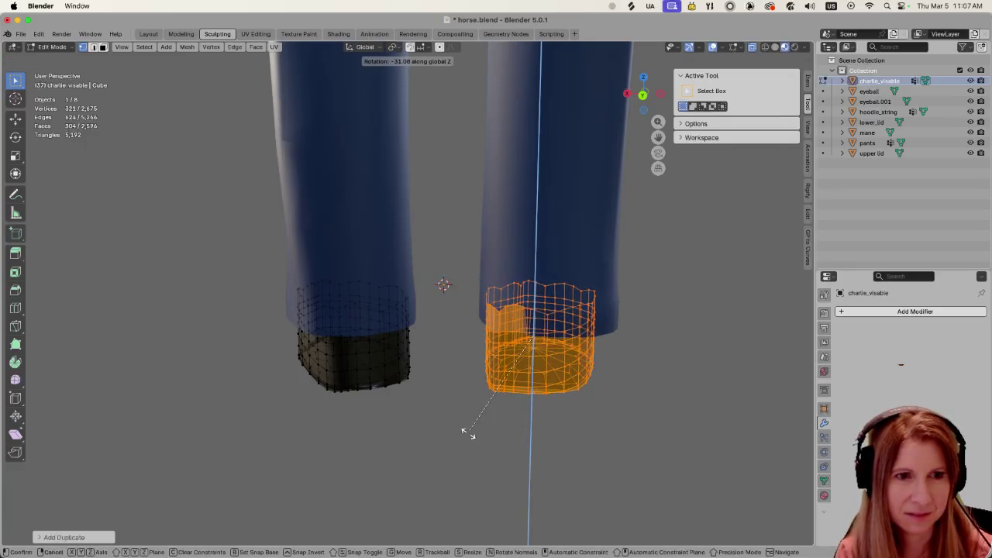
left_click(468, 432)
mouse_move(470, 431)
middle_mouse_down()
mouse_move(482, 461)
mouse_move(474, 477)
middle_mouse_up()
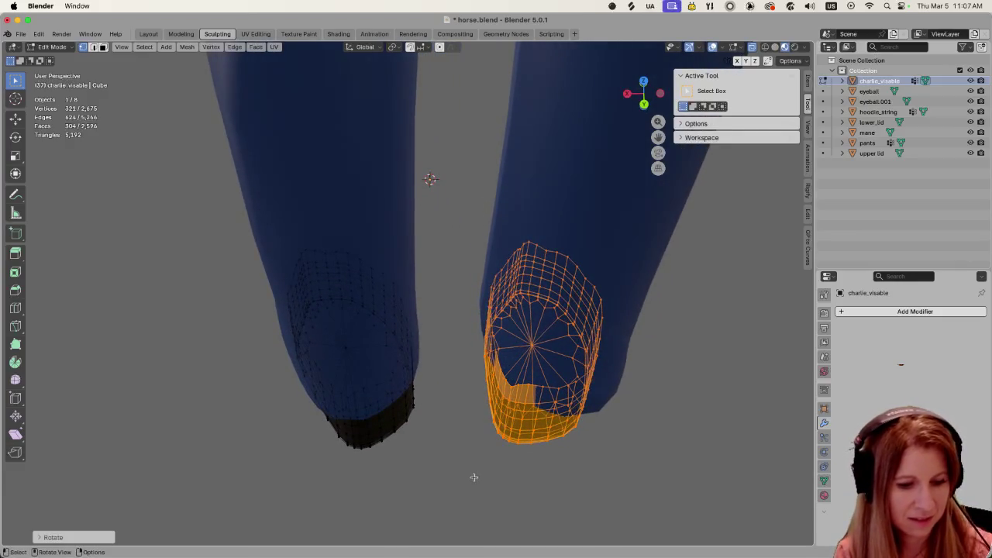
Adjust the boot copy's position along X and Y under the right trouser leg
key("g")
key("x")
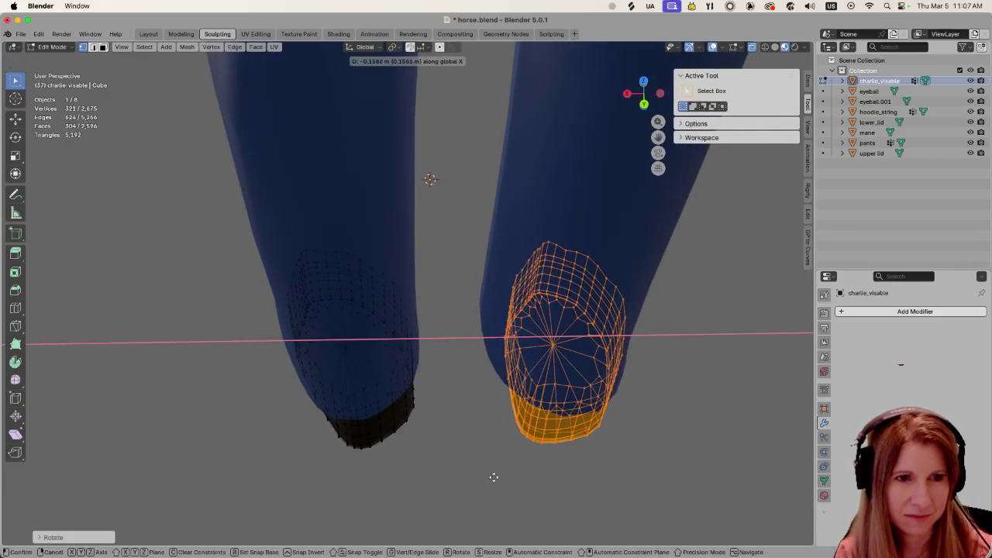
left_click(495, 481)
mouse_move(496, 481)
middle_mouse_down()
mouse_move(527, 439)
mouse_move(500, 498)
middle_mouse_up()
key("g")
key("x")
left_click(510, 442)
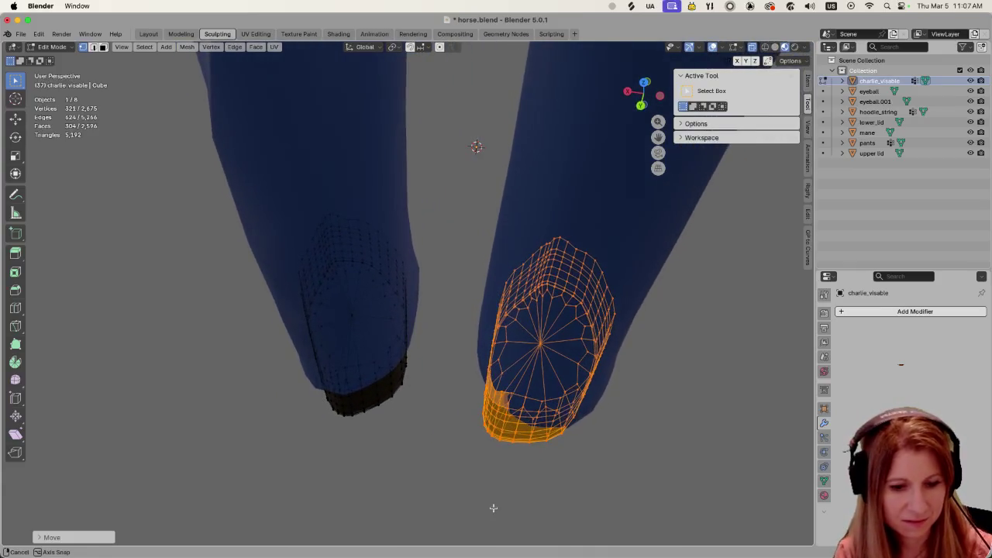
key("g")
key("y")
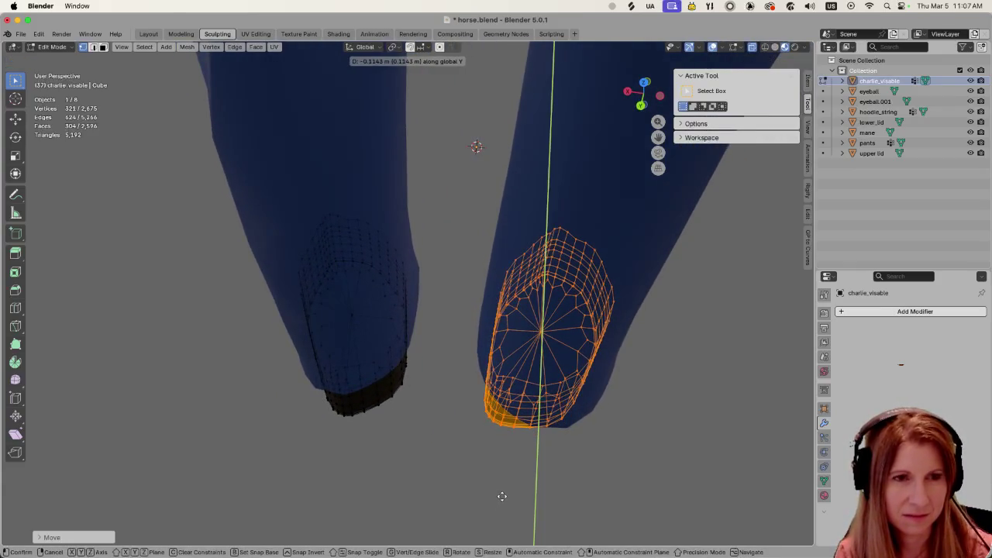
left_click(504, 497)
Scale the boot copy down to fit the right leg
mouse_move(504, 498)
middle_mouse_down()
mouse_move(536, 461)
mouse_move(516, 445)
mouse_move(427, 432)
mouse_move(295, 466)
mouse_move(266, 523)
middle_mouse_up()
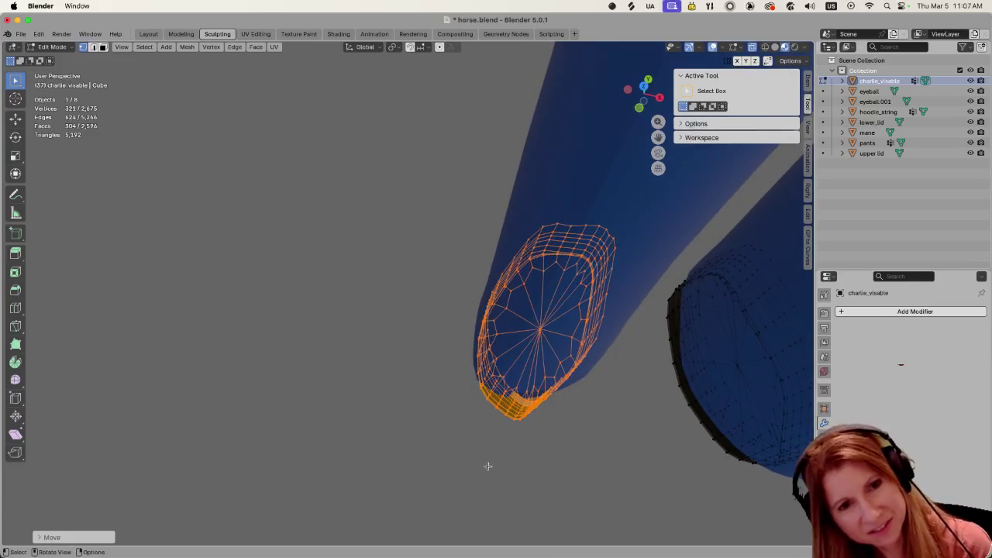
mouse_move(437, 437)
middle_mouse_down()
mouse_move(577, 396)
mouse_move(672, 401)
mouse_move(675, 410)
mouse_move(667, 386)
mouse_move(463, 428)
mouse_move(485, 419)
mouse_move(472, 419)
mouse_move(473, 339)
middle_mouse_up()
key("s")
left_click(391, 385)
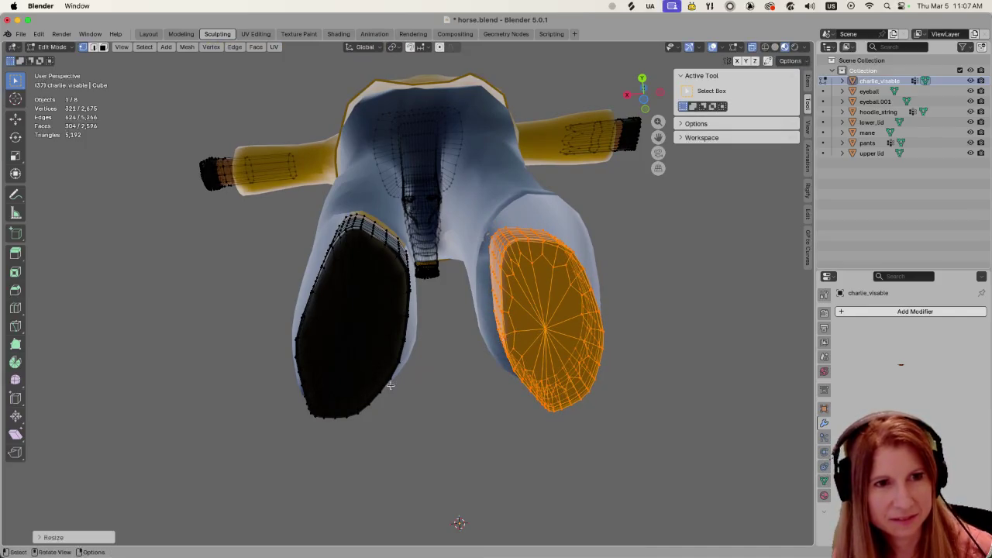
Shift the right boot along X under its trouser leg, then deselect it
mouse_move(426, 409)
middle_mouse_down()
mouse_move(407, 492)
mouse_move(421, 62)
middle_mouse_up()
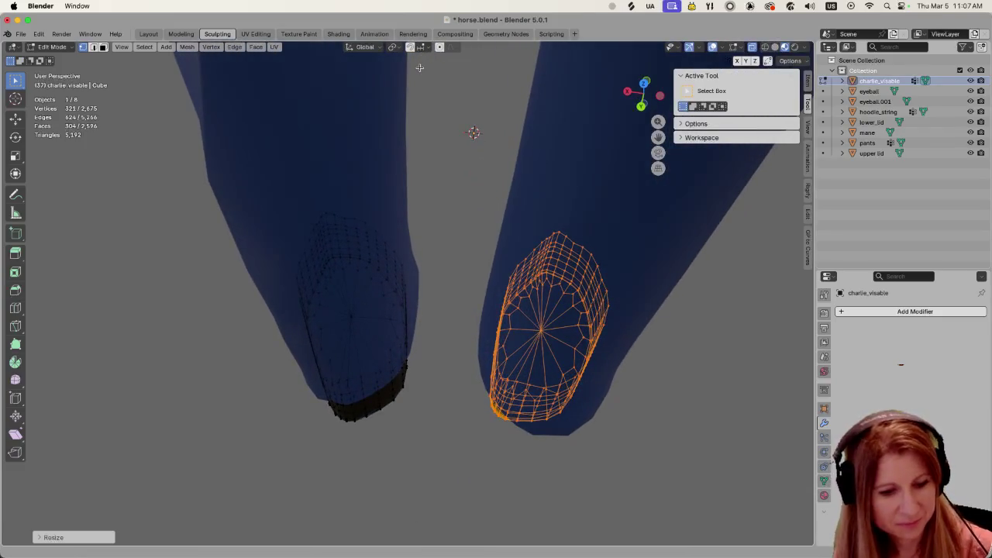
key("g")
key("x")
left_click(430, 67)
mouse_move(430, 67)
middle_mouse_down()
mouse_move(496, 63)
mouse_move(273, 74)
middle_mouse_up()
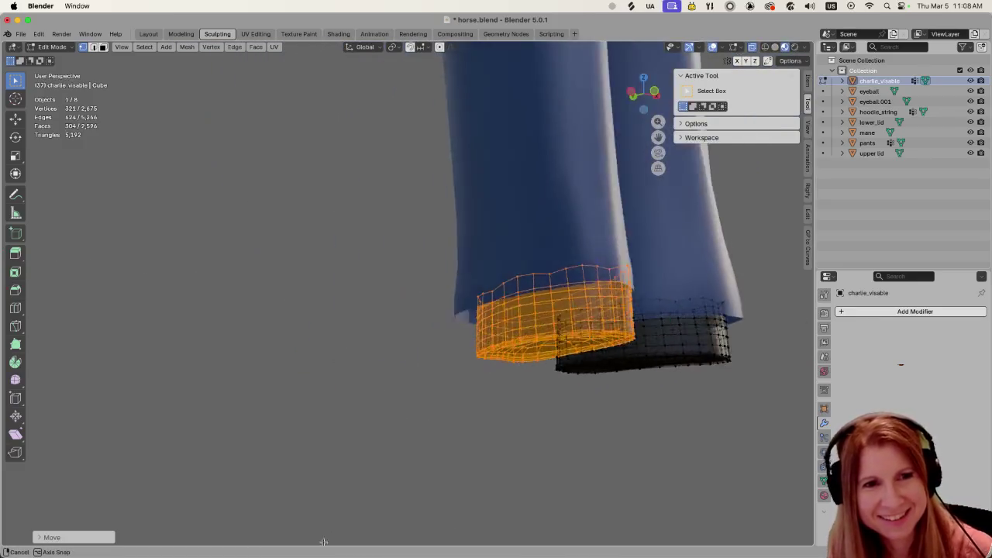
mouse_move(272, 73)
middle_mouse_down()
mouse_move(480, 369)
mouse_move(476, 325)
middle_mouse_up()
left_click(392, 354)
Box-select the left boot and widen it along the X axis
middle_click_drag(509, 442, 514, 442)
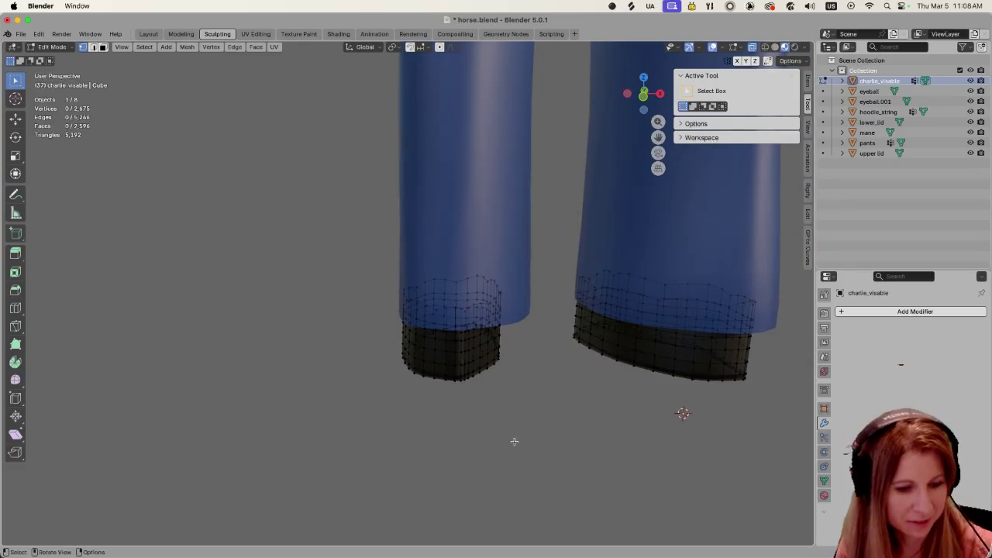
key("a")
key("alt+a")
left_click_drag(372, 213, 532, 433)
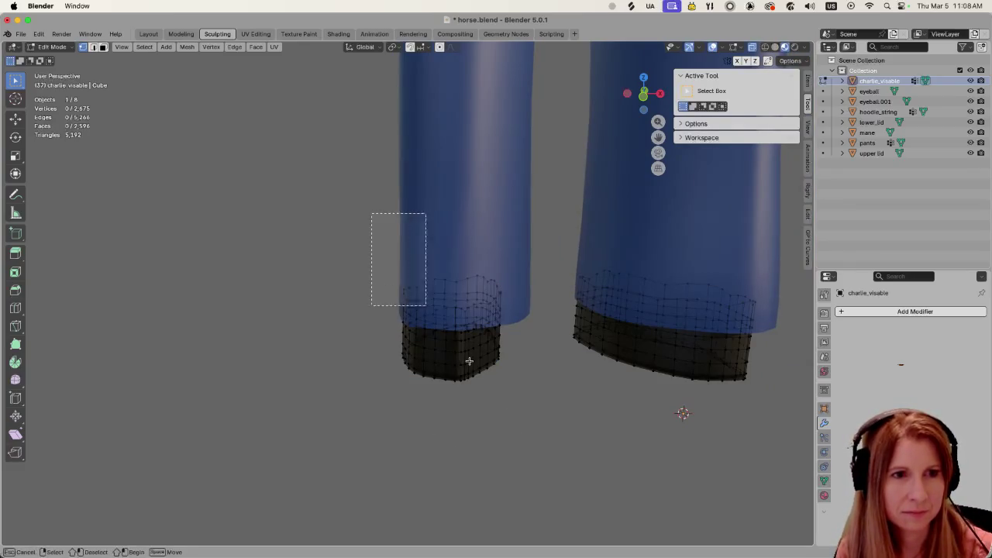
mouse_move(514, 432)
middle_mouse_down()
mouse_move(699, 422)
mouse_move(721, 412)
middle_mouse_up()
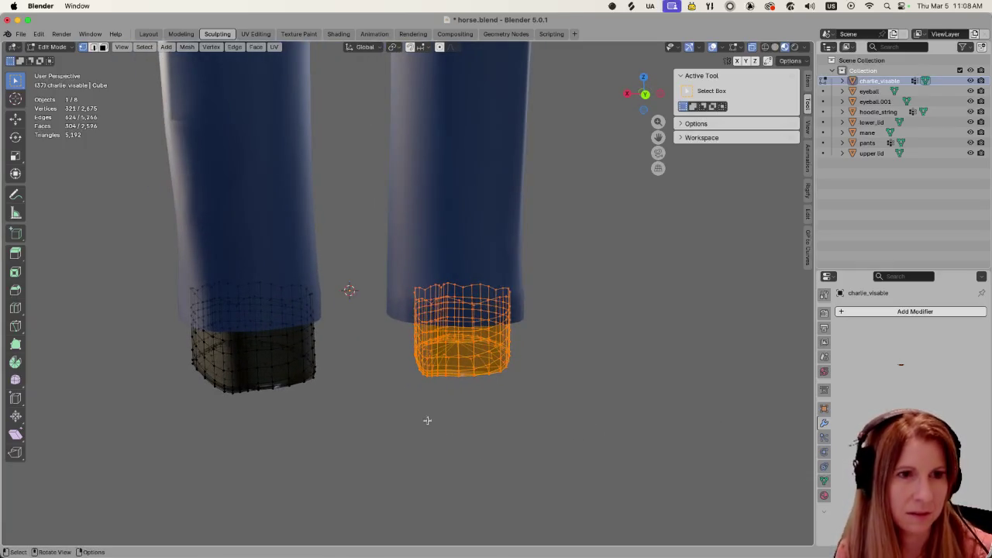
key("s")
key("x")
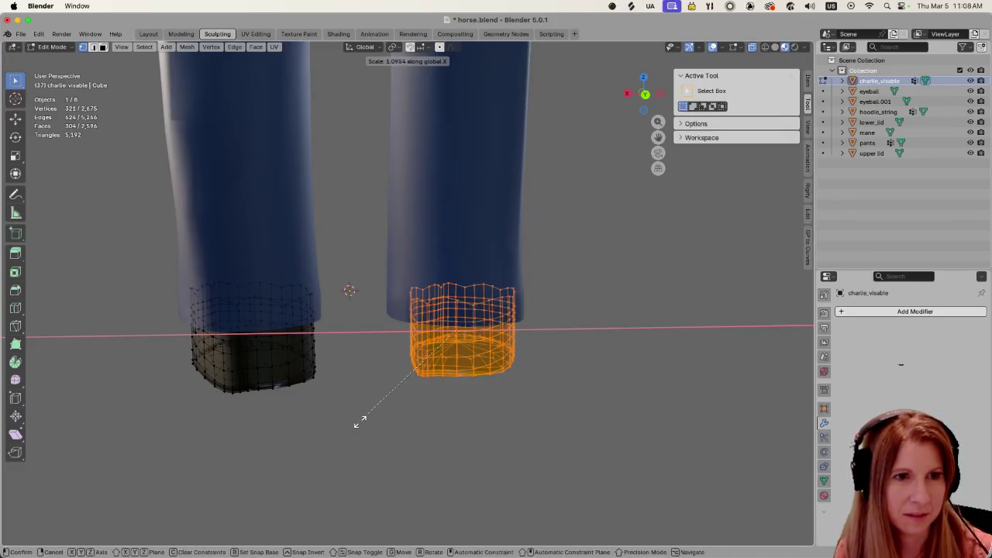
left_click(359, 421)
Reposition the left boot along X, then return to Object Mode with charlie_visable selected
key("g")
key("x")
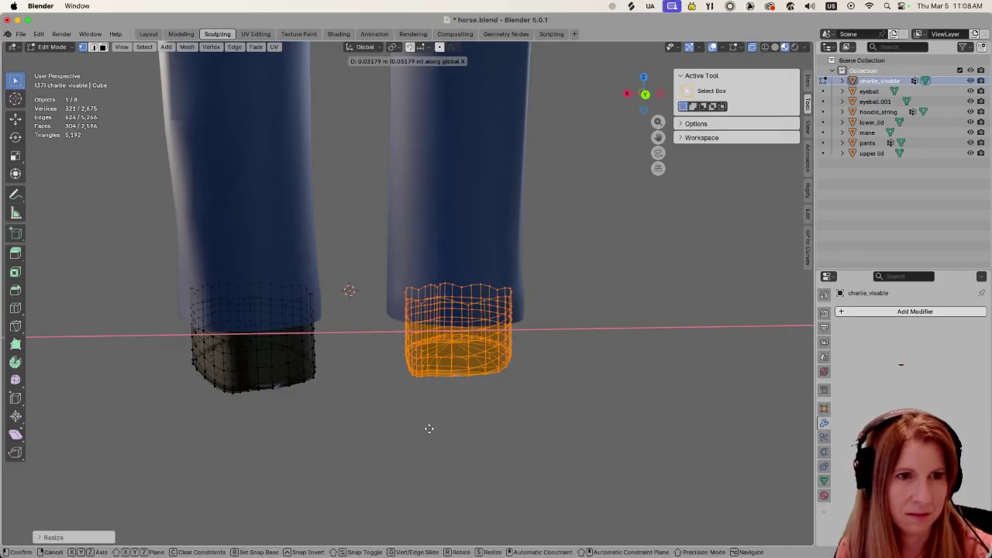
left_click(423, 429)
mouse_move(426, 427)
middle_mouse_down()
mouse_move(630, 444)
mouse_move(656, 427)
middle_mouse_up()
left_click(558, 449)
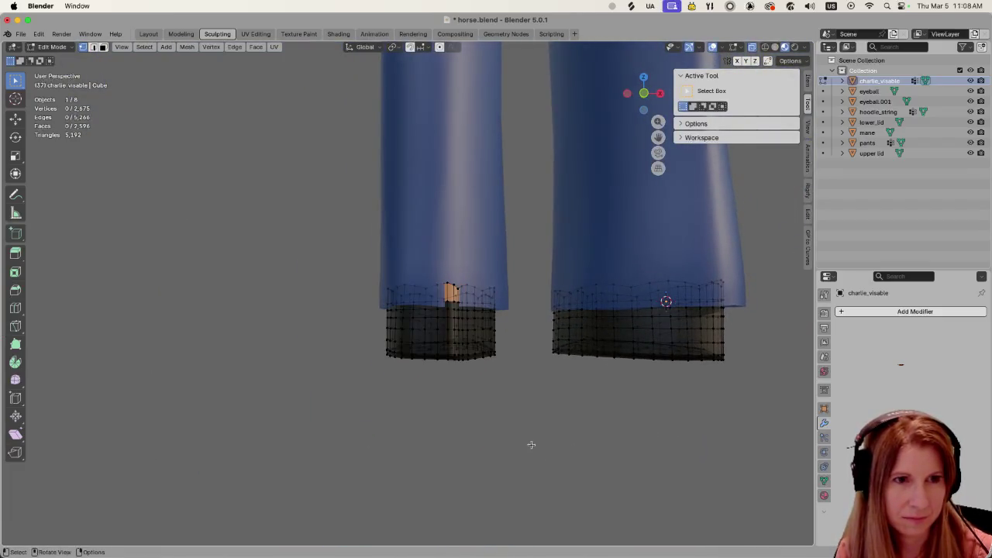
middle_click_drag(532, 443, 509, 457)
key("Tab")
left_click(292, 304)
left_click(431, 342)
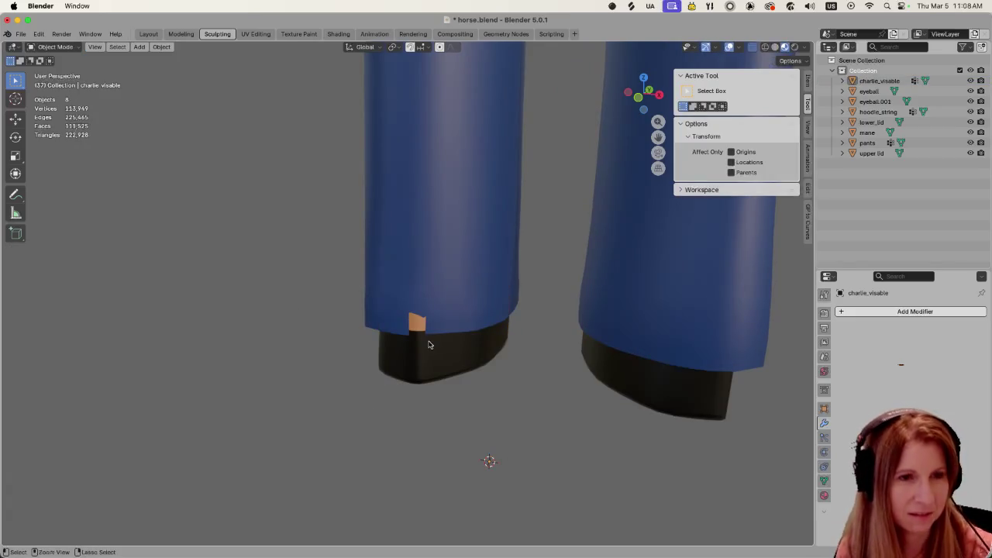
Re-enter Edit Mode, select the left boot with Ctrl+L, and nudge it slightly left
key("Tab")
key("ctrl+l")
key("g")
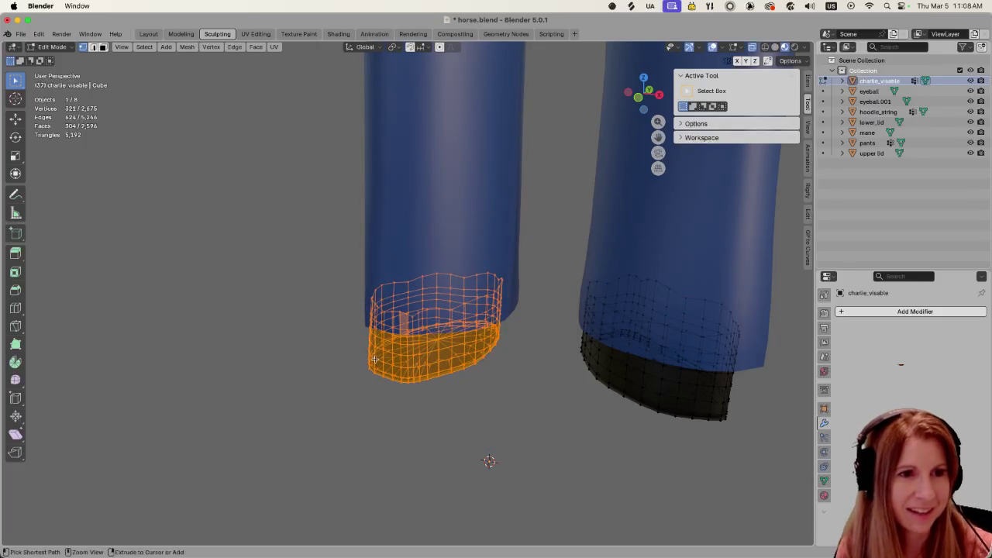
left_click(418, 343)
left_click(300, 306)
middle_click_drag(479, 476, 492, 416)
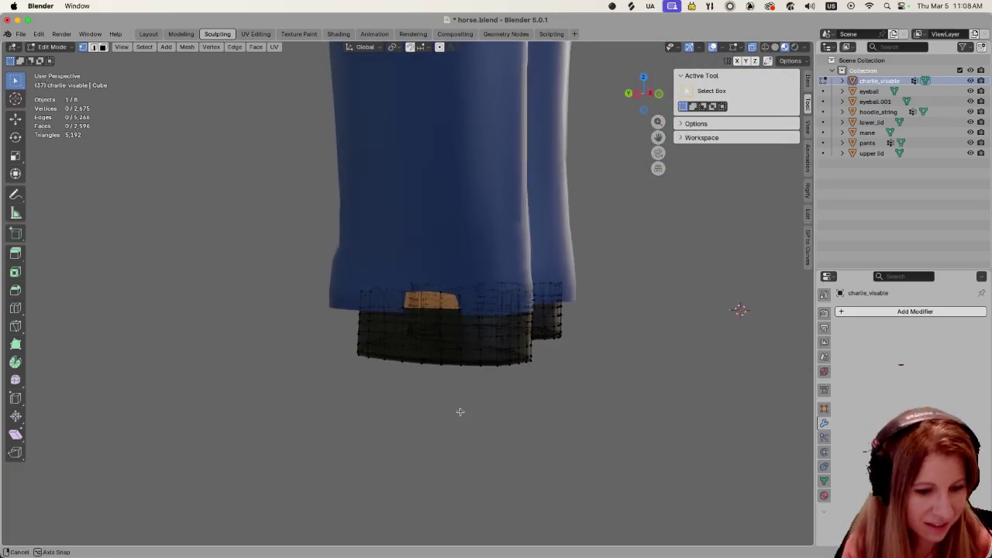
mouse_move(493, 417)
middle_mouse_down()
mouse_move(488, 443)
mouse_move(312, 342)
mouse_move(334, 376)
mouse_move(300, 385)
mouse_move(288, 367)
mouse_move(281, 379)
mouse_move(358, 394)
mouse_move(337, 381)
mouse_move(469, 449)
middle_mouse_up()
key("ctrl+l")
left_click(576, 436)
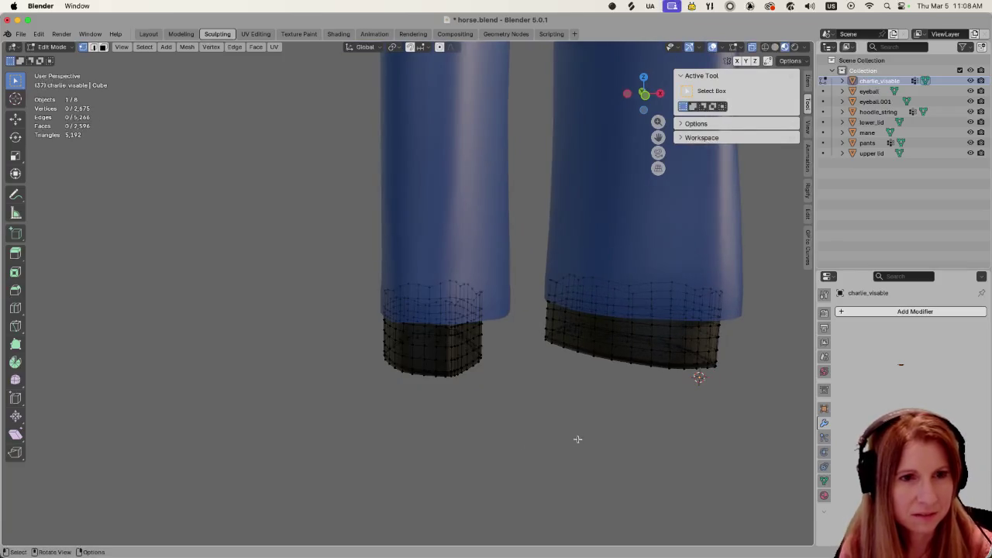
scroll(576, 436, "down", 5)
scroll(564, 434, "down", 1)
mouse_move(552, 425)
middle_mouse_down()
mouse_move(529, 421)
mouse_move(545, 432)
middle_mouse_up()
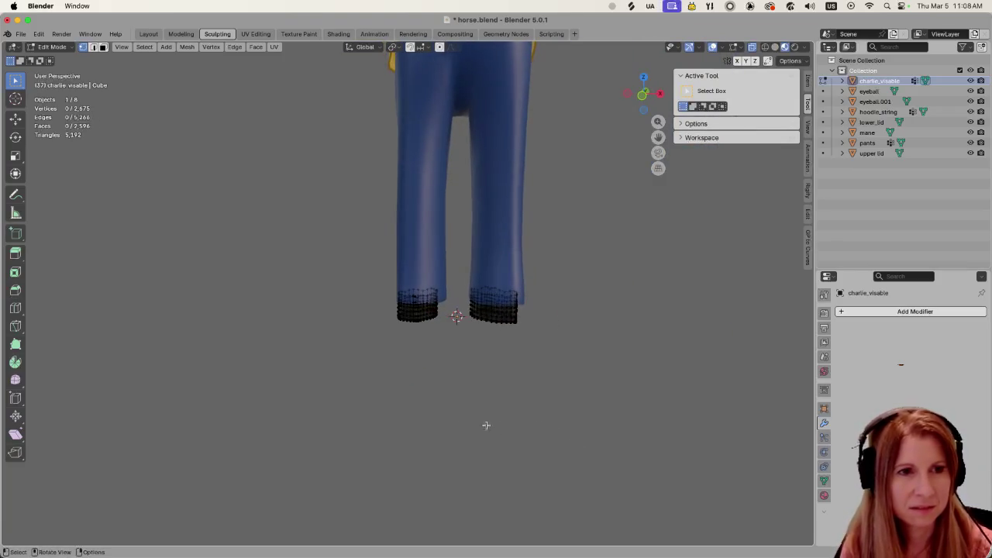
left_click_drag(386, 278, 457, 349)
key("g")
key("x")
left_click(445, 360)
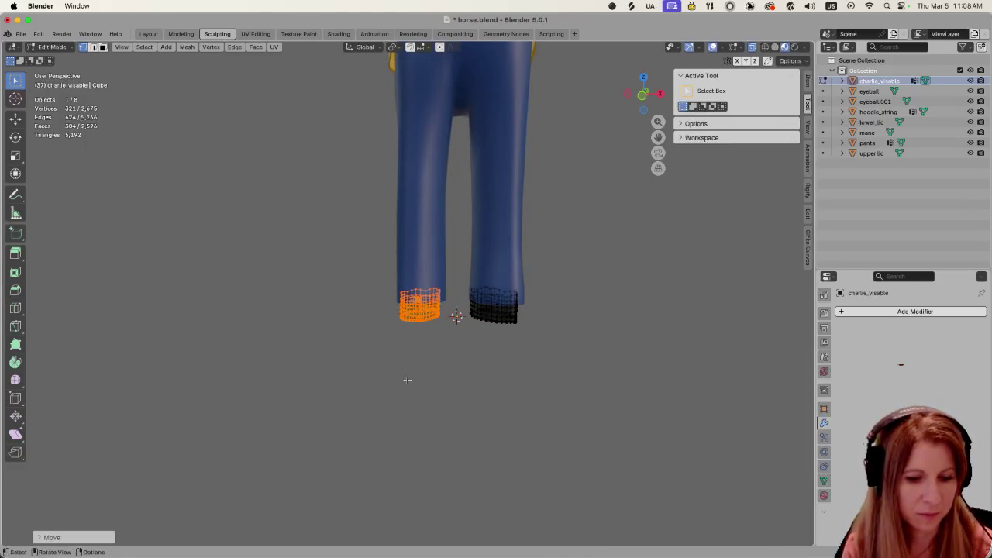
key("r")
key("y")
key("z")
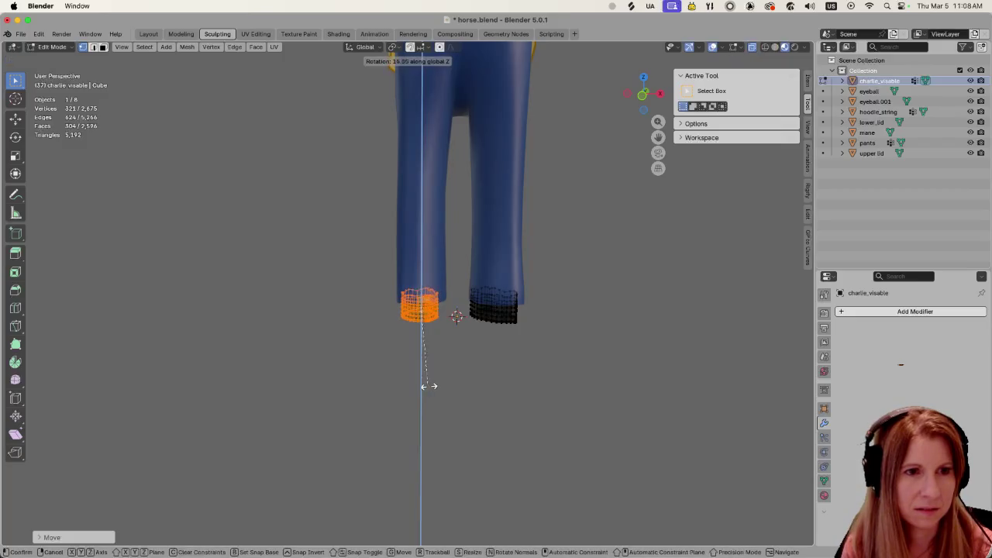
key("Escape")
left_click(510, 434)
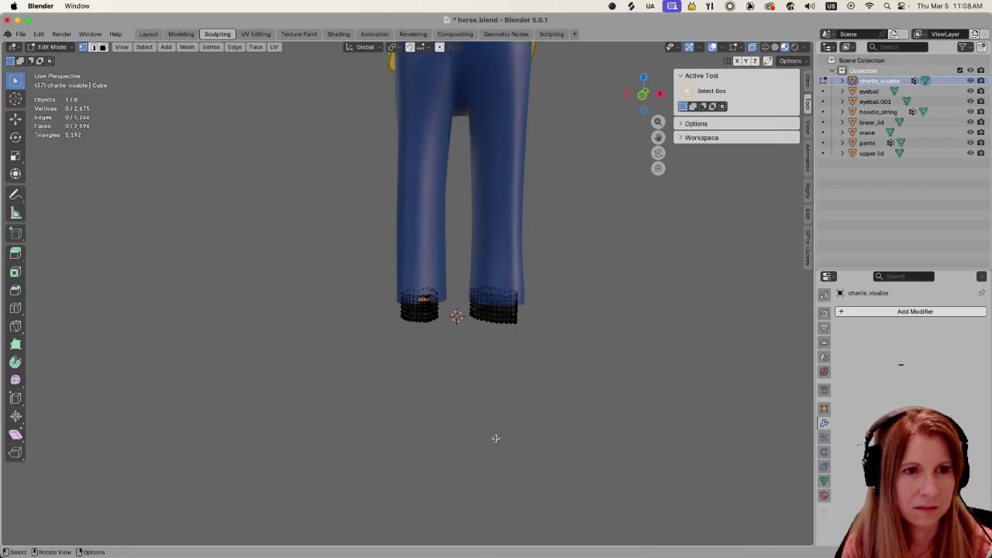
mouse_move(496, 438)
middle_mouse_down()
mouse_move(286, 424)
mouse_move(492, 450)
middle_mouse_up()
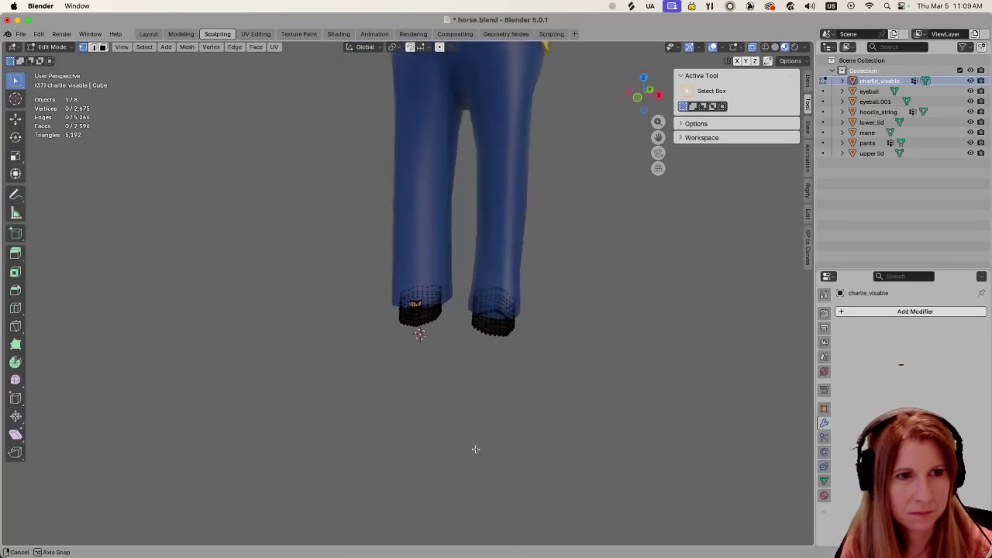
scroll(432, 416, "up", 3)
left_click_drag(359, 235, 477, 386)
mouse_move(527, 485)
middle_mouse_down()
mouse_move(343, 471)
mouse_move(390, 472)
mouse_move(531, 436)
mouse_move(655, 439)
mouse_move(716, 427)
mouse_move(712, 442)
mouse_move(366, 417)
mouse_move(587, 427)
mouse_move(558, 431)
mouse_move(539, 407)
mouse_move(472, 427)
mouse_move(215, 407)
mouse_move(133, 414)
mouse_move(564, 441)
mouse_move(518, 427)
mouse_move(519, 415)
mouse_move(535, 427)
middle_mouse_up()
key("g")
key("y")
key("Escape")
key("alt+a")
key("Tab")
scroll(559, 428, "down", 3)
key("alt+a")
scroll(536, 408, "up", 2)
scroll(533, 411, "up", 2)
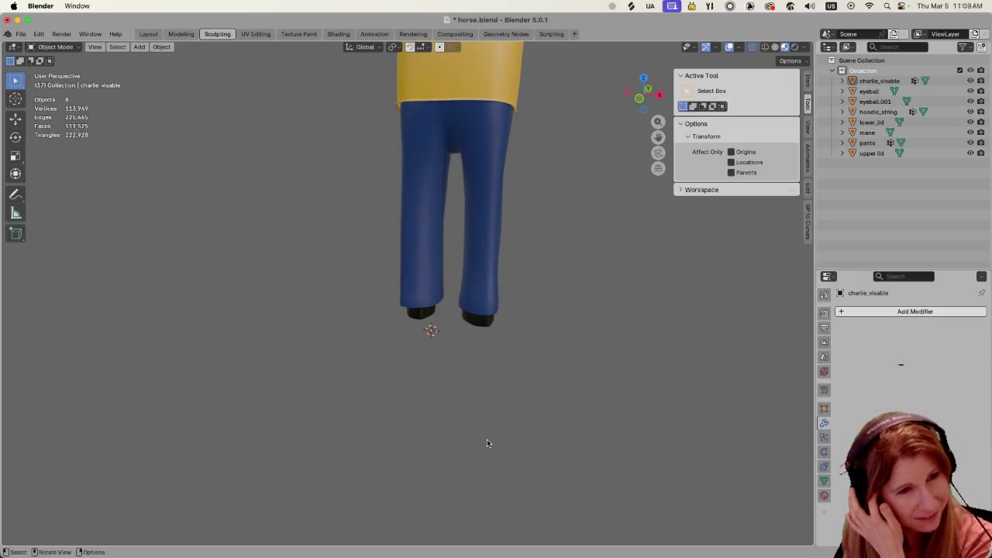
scroll(559, 417, "down", 2)
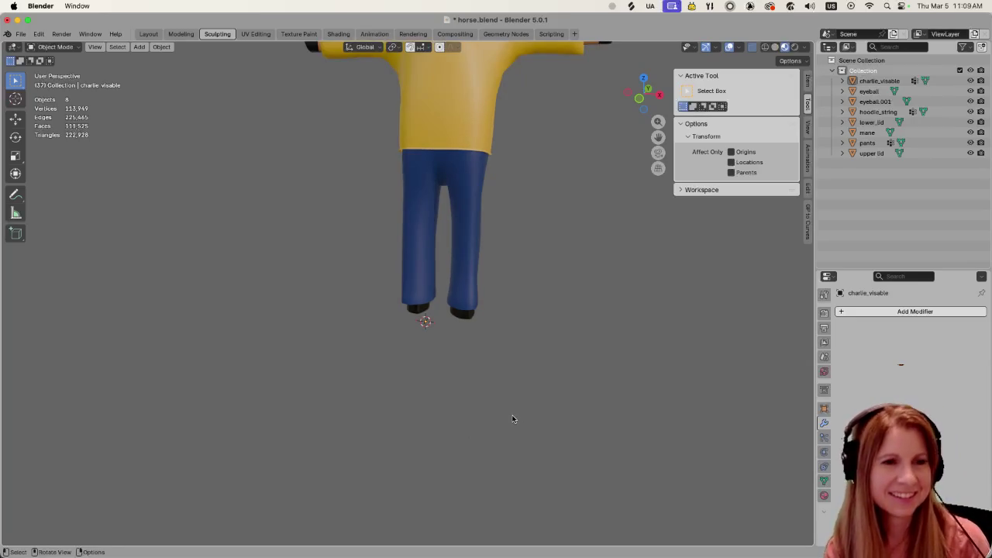
key("super+s")
mouse_move(588, 319)
middle_mouse_down()
mouse_move(543, 412)
mouse_move(547, 426)
middle_mouse_up()
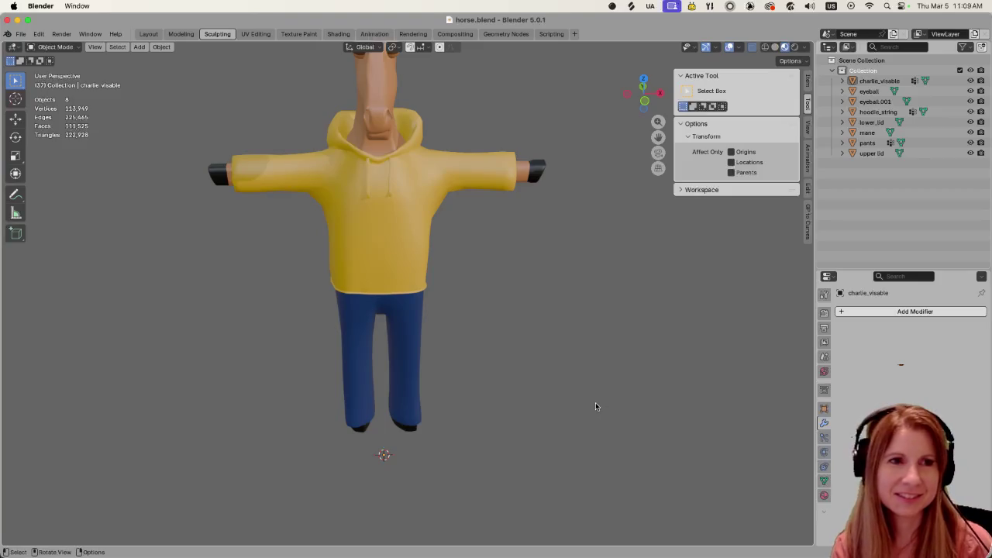
scroll(600, 399, "up", 3)
scroll(599, 400, "down", 5)
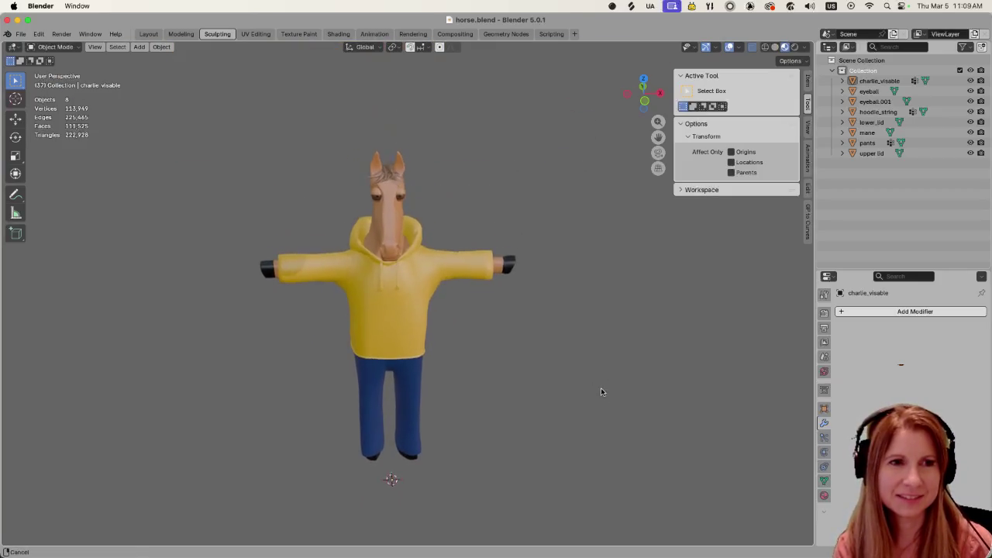
scroll(574, 391, "up", 3)
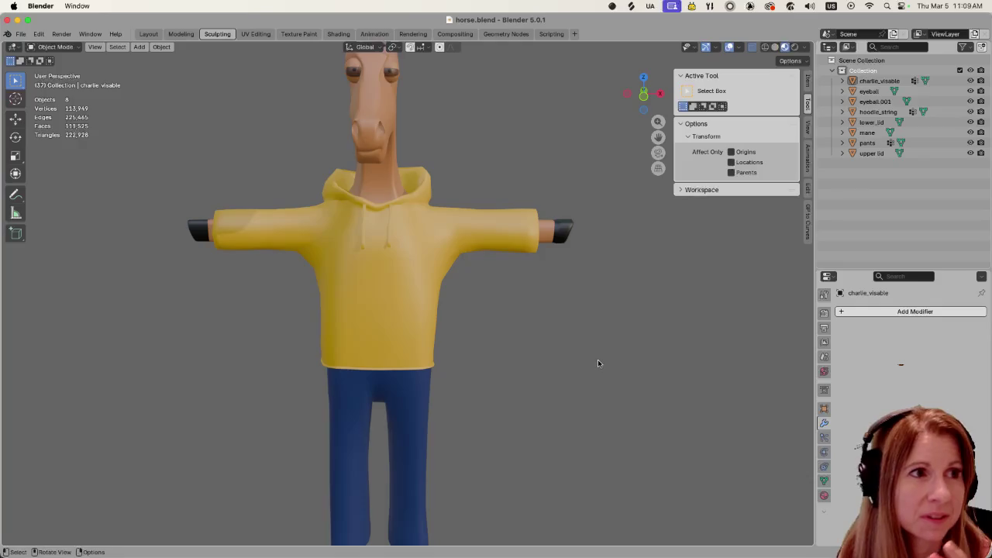
scroll(565, 344, "down", 3)
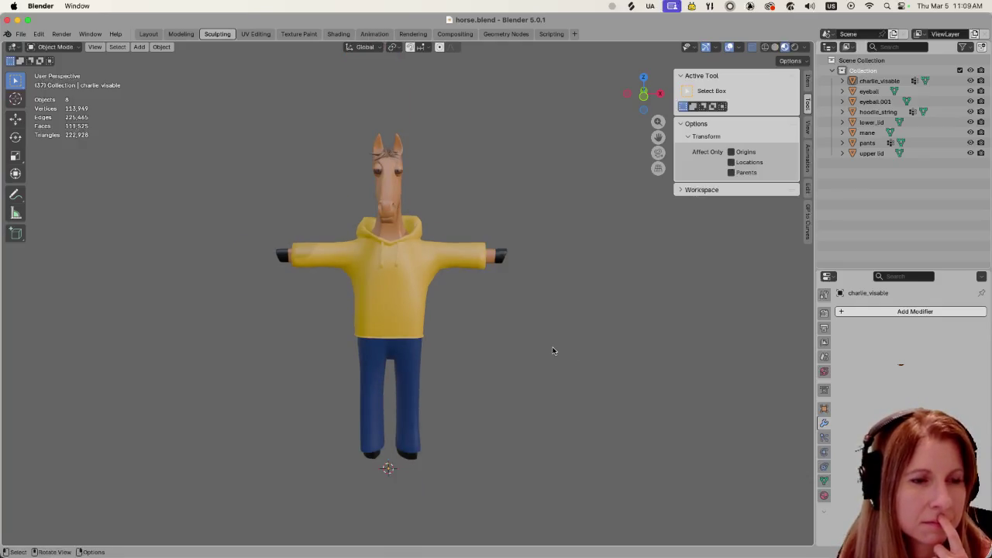
key("Tab")
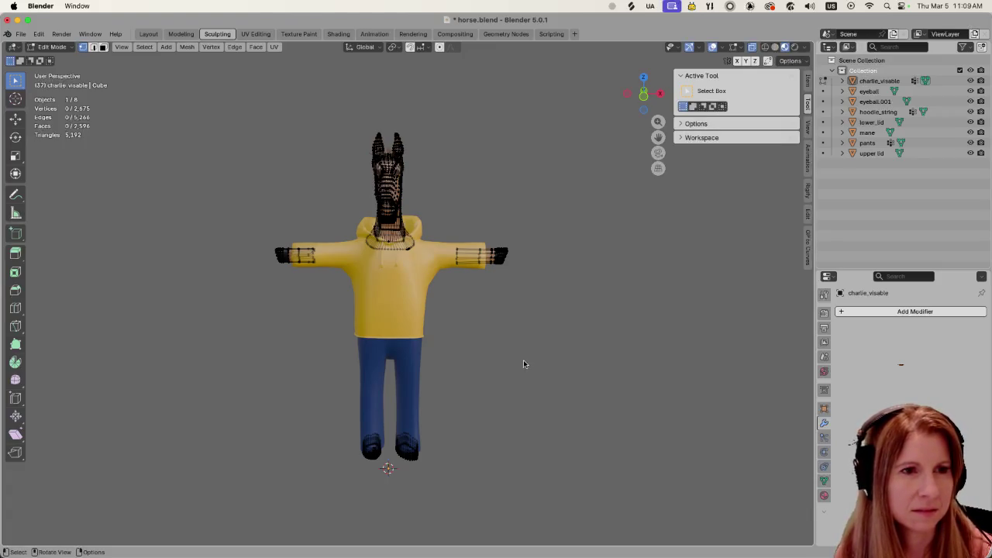
key("Tab")
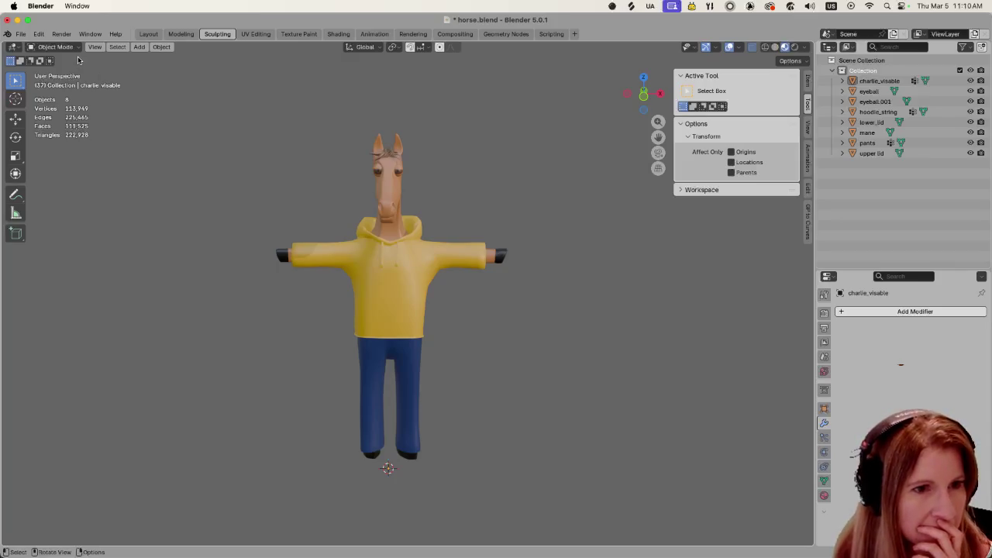
mouse_move(778, 552)
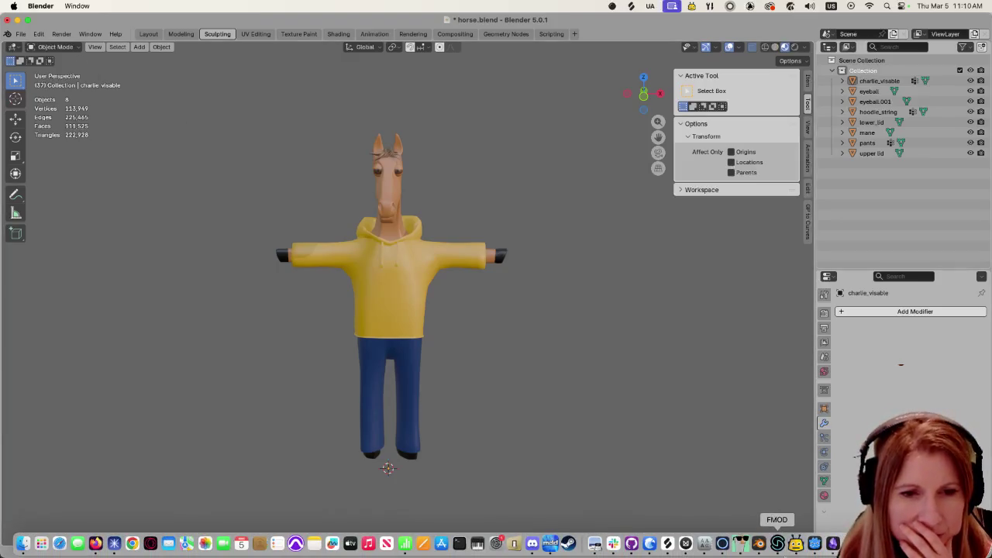
left_click(815, 543)
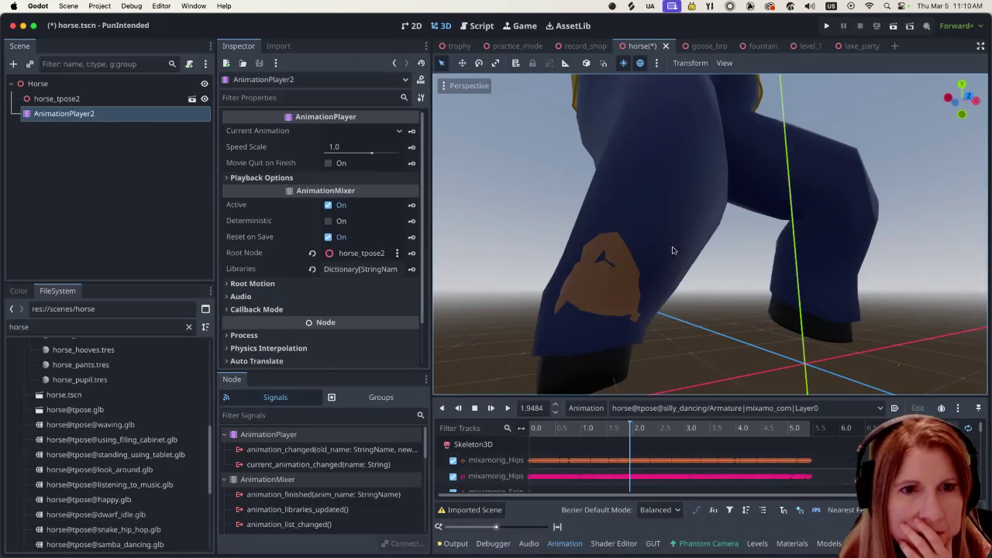
mouse_move(634, 242)
middle_mouse_down()
mouse_move(672, 158)
mouse_move(642, 112)
middle_mouse_up()
scroll(675, 183, "up", 3)
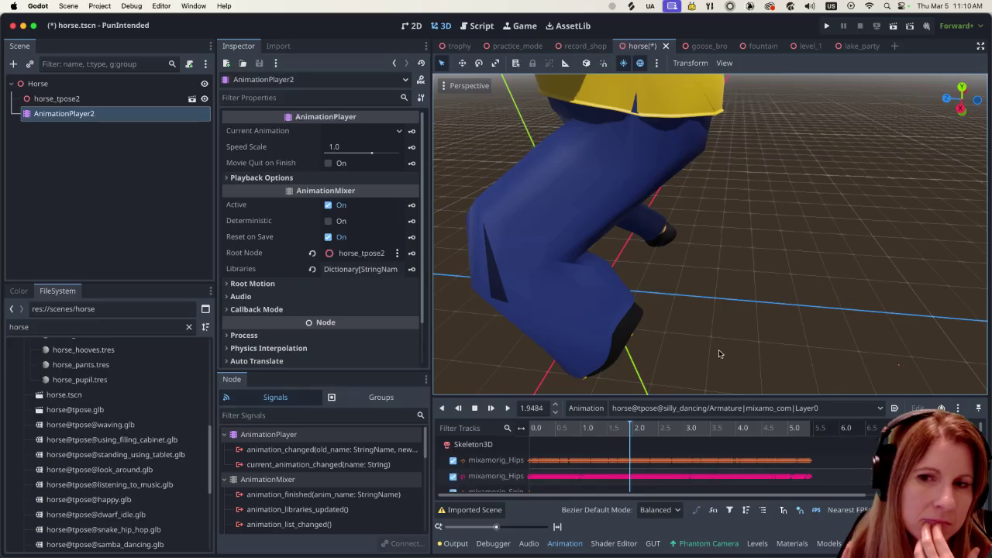
mouse_move(760, 543)
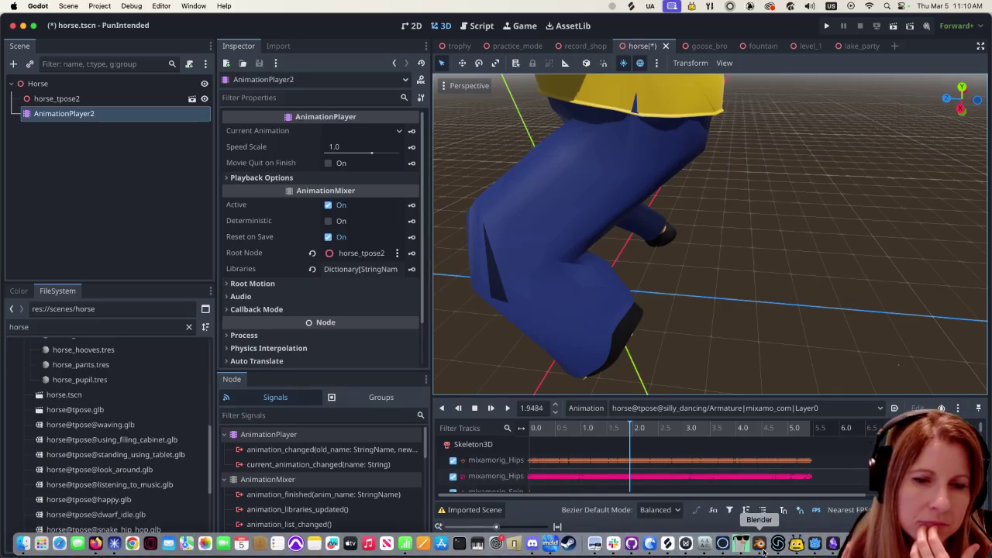
left_click(762, 545)
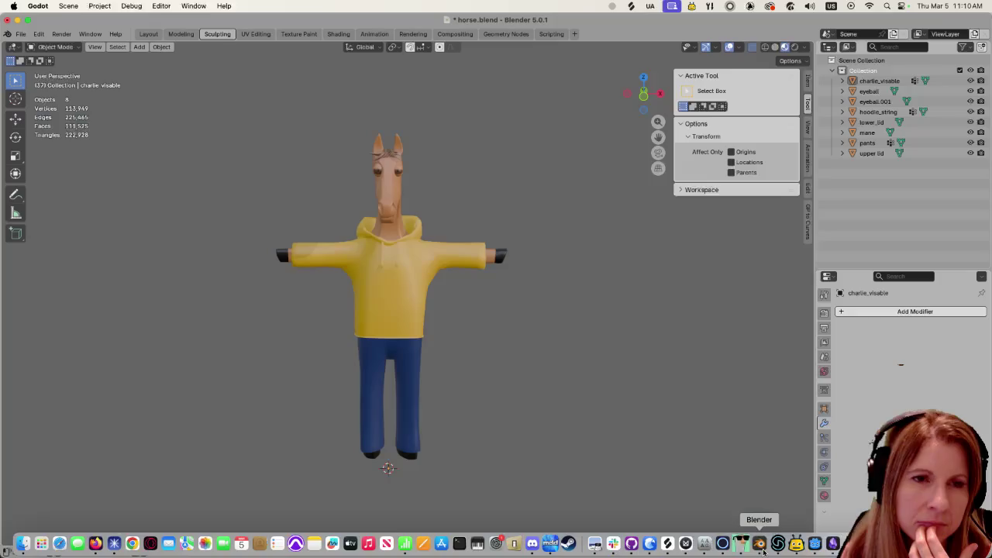
Select hoodie_string, toggle it into Sculpt Mode and back to Object Mode
middle_click_drag(398, 341, 400, 313)
left_click(400, 313)
scroll(417, 377, "up", 3)
mouse_move(440, 422)
middle_mouse_down()
mouse_move(474, 420)
mouse_move(426, 408)
mouse_move(421, 418)
middle_mouse_up()
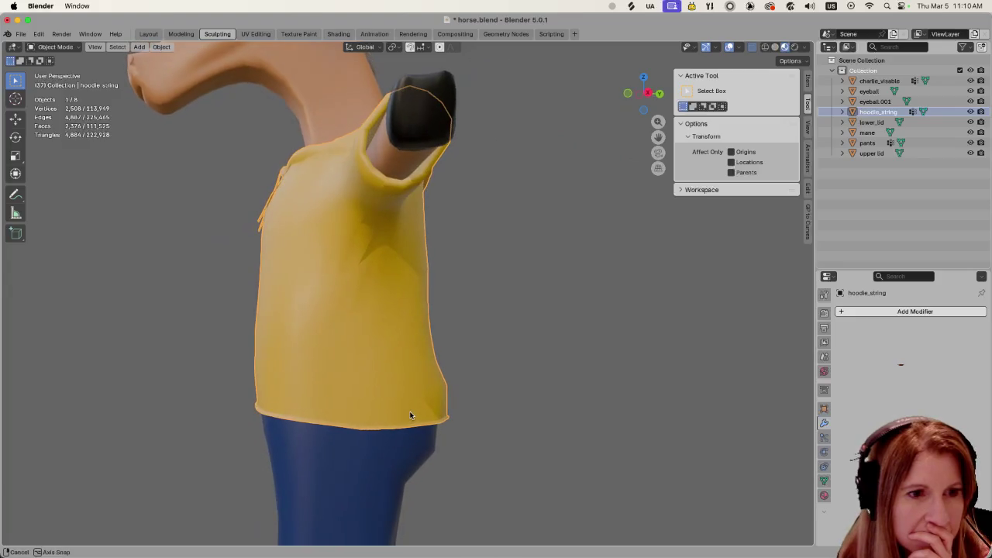
left_click(54, 46)
left_click(49, 86)
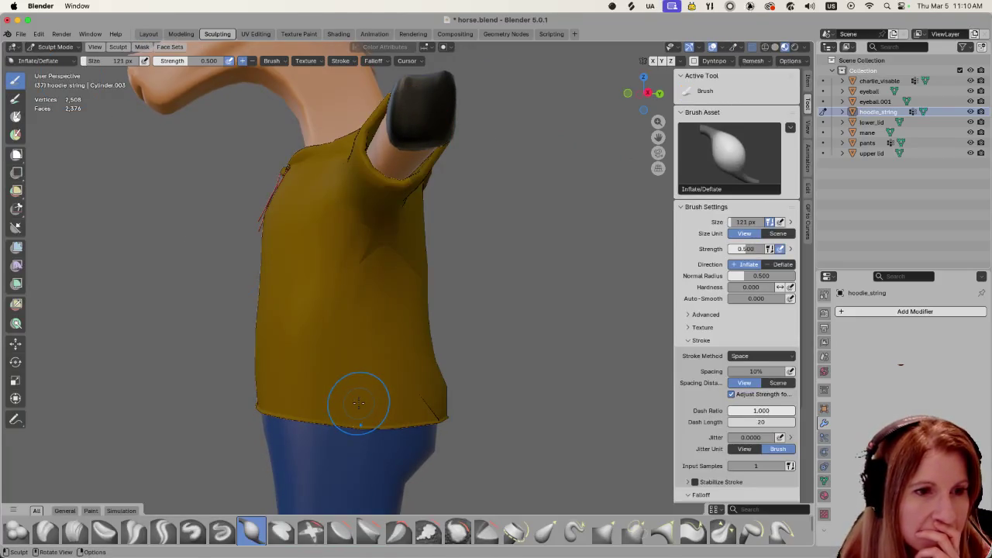
left_click(61, 48)
left_click(66, 59)
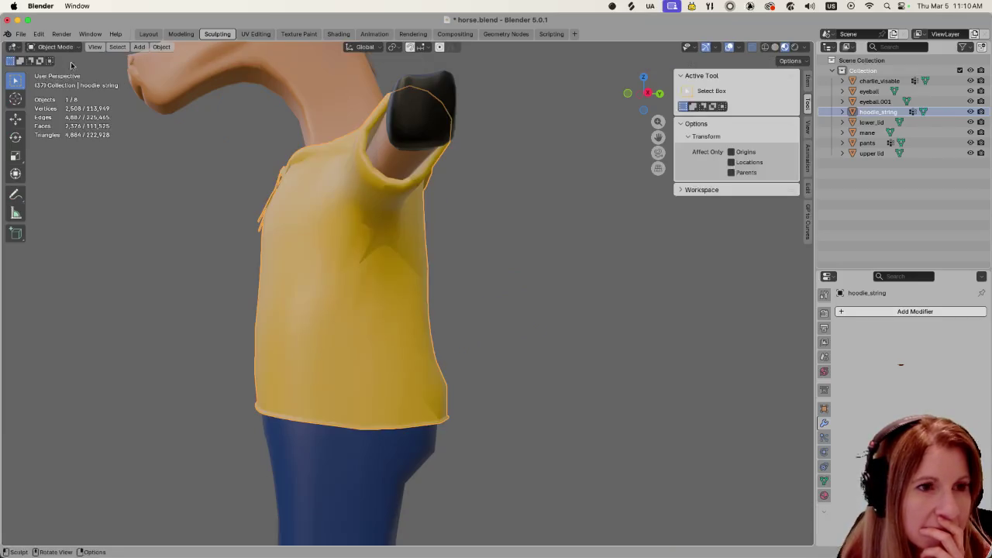
Frame the hoodie in front view, briefly switch to Discord, then return to Blender
scroll(643, 341, "down", 5)
middle_click_drag(632, 334, 465, 311)
key("KP_1")
scroll(449, 325, "up", 3)
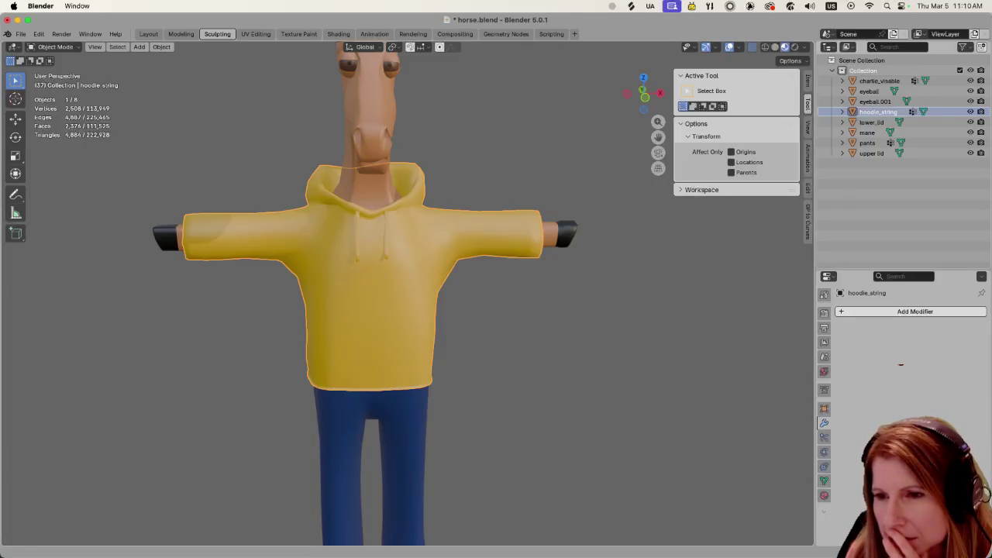
key("super+Tab")
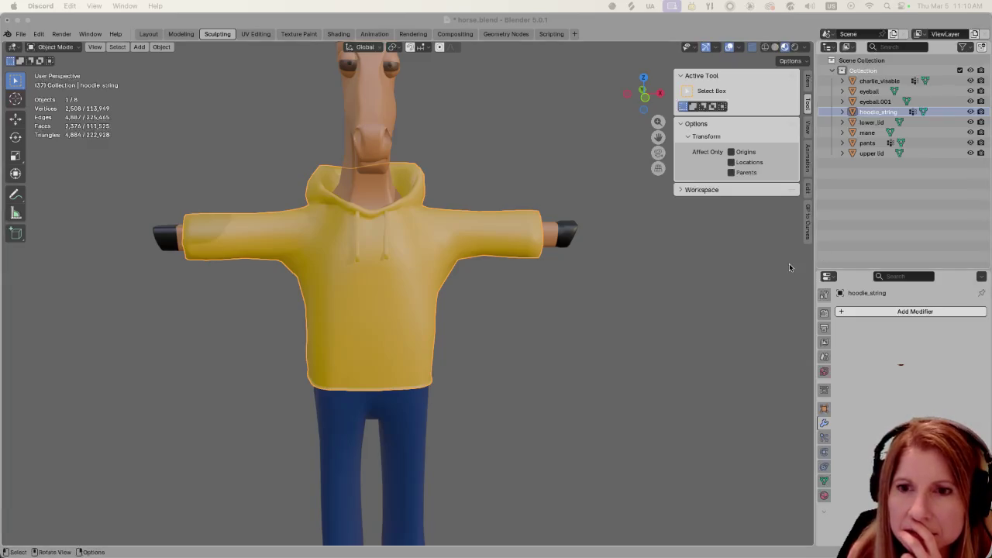
left_click(643, 24)
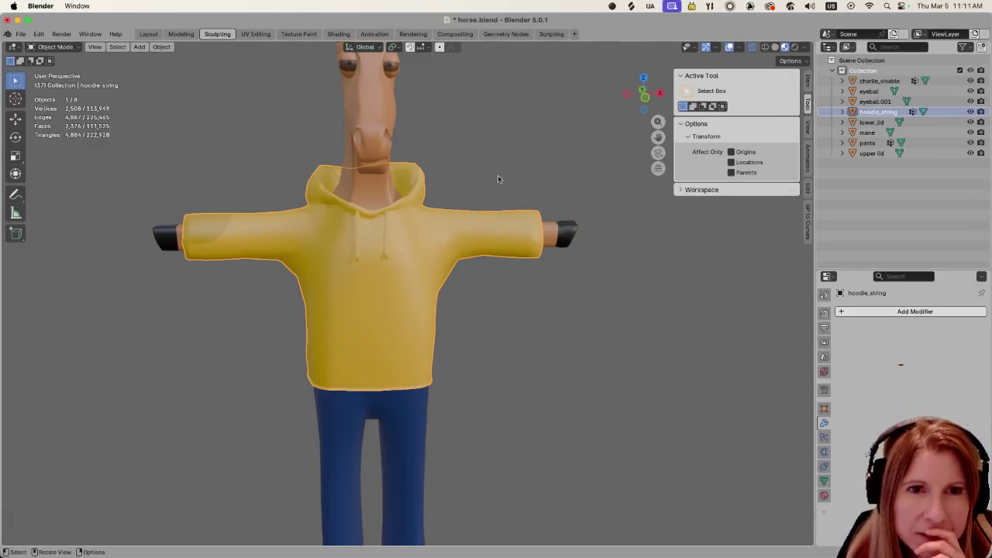
scroll(438, 335, "down", 3)
scroll(439, 331, "up", 4)
mouse_move(439, 331)
middle_mouse_down()
mouse_move(563, 365)
mouse_move(504, 349)
middle_mouse_up()
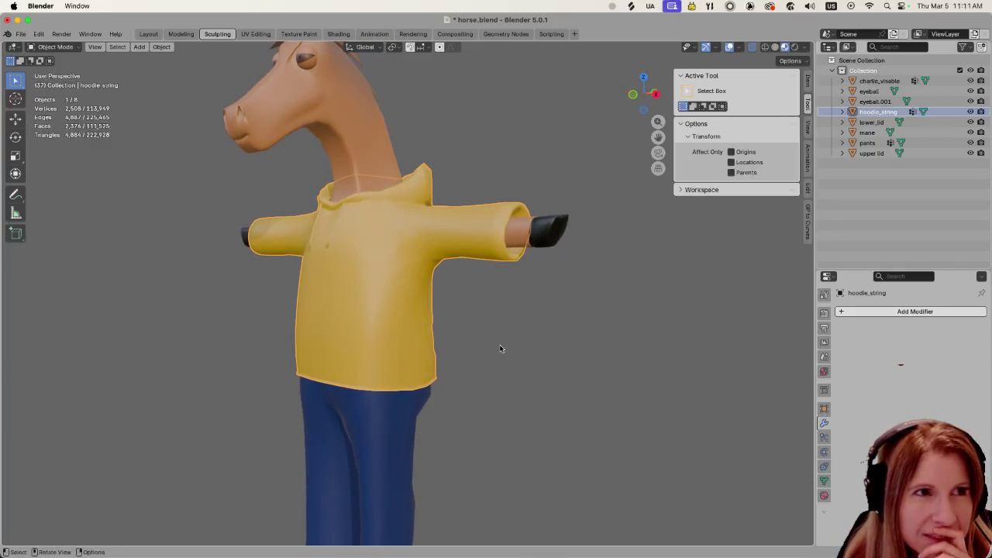
Put hoodie_string in Sculpt Mode, try masking the hem, then clear and undo the mask
left_click(65, 48)
left_click(56, 81)
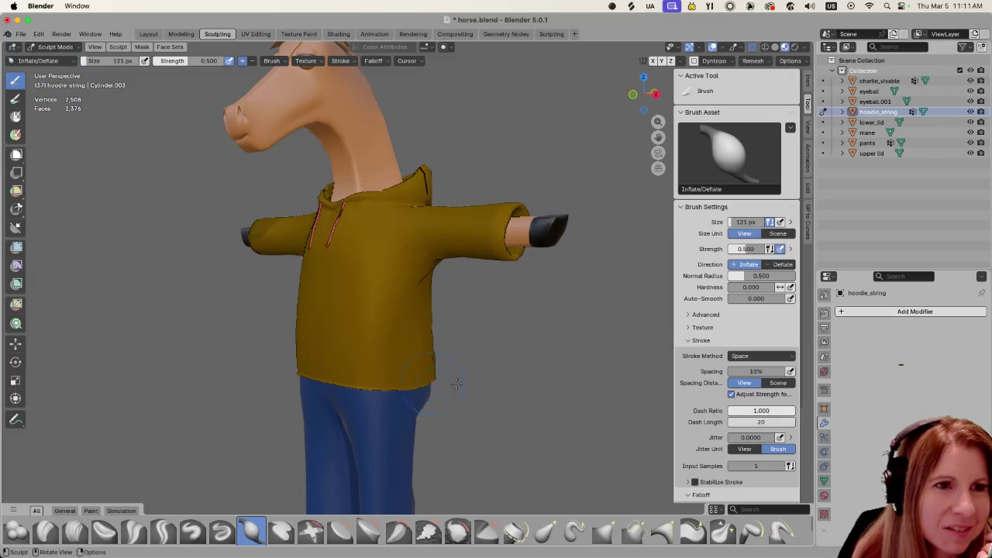
middle_click_drag(528, 377, 504, 343)
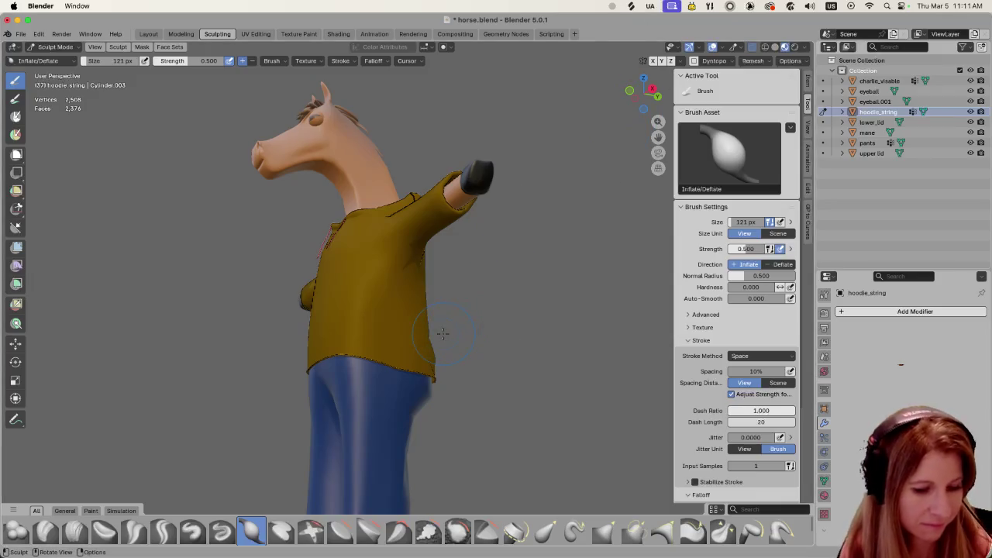
key("m")
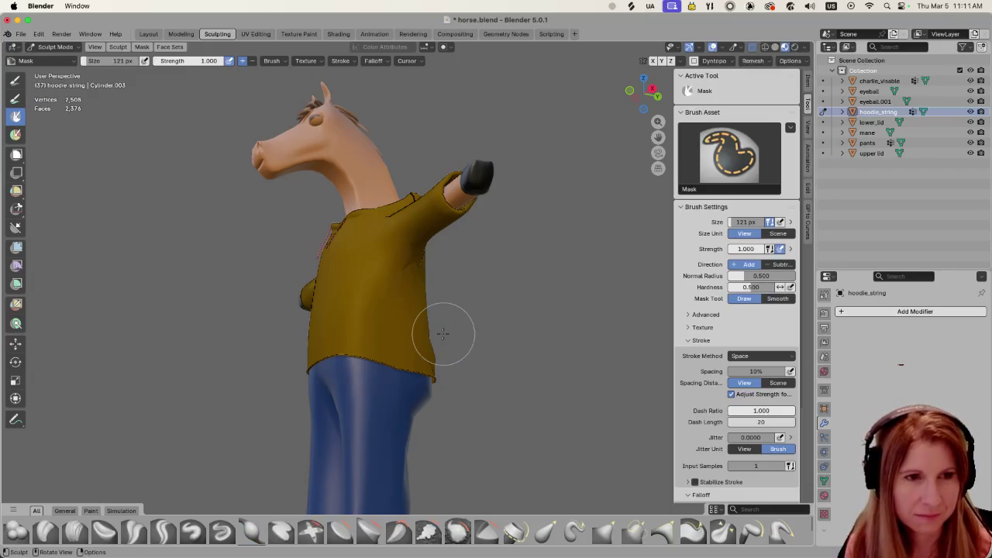
key("alt+m")
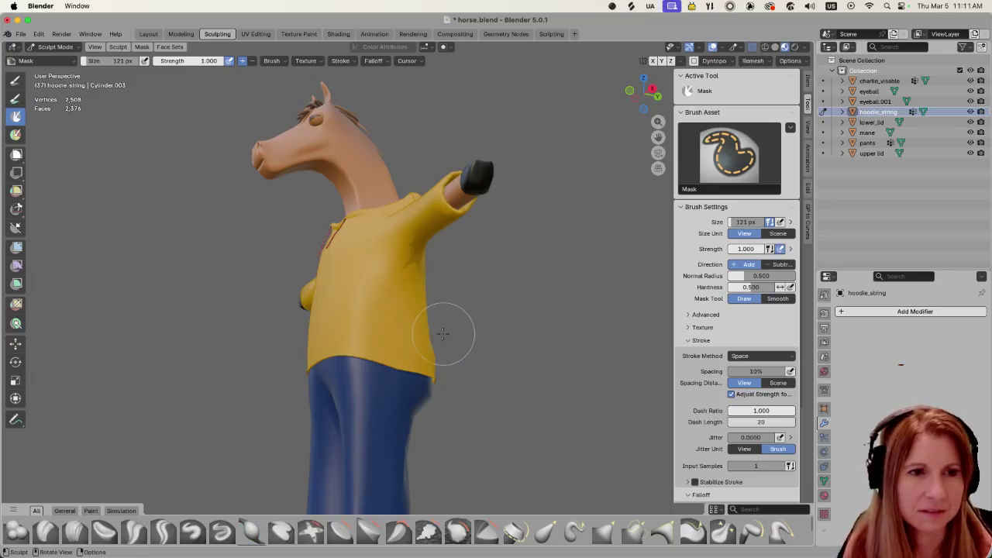
middle_click_drag(459, 376, 396, 384)
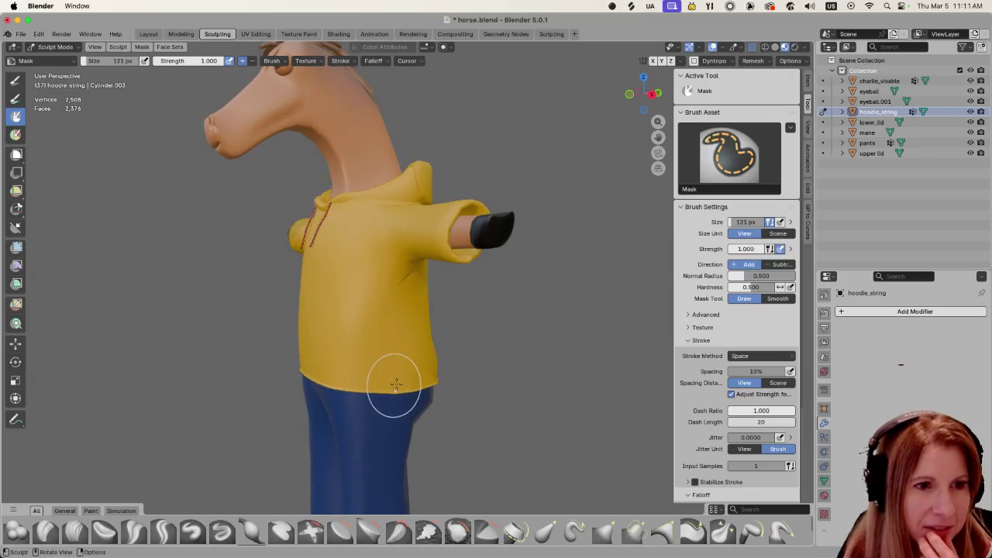
left_click_drag(403, 381, 415, 360)
key("ctrl+z")
Inflate the lower hoodie hem over the jeans, check it, and save horse.blend
left_click(250, 532)
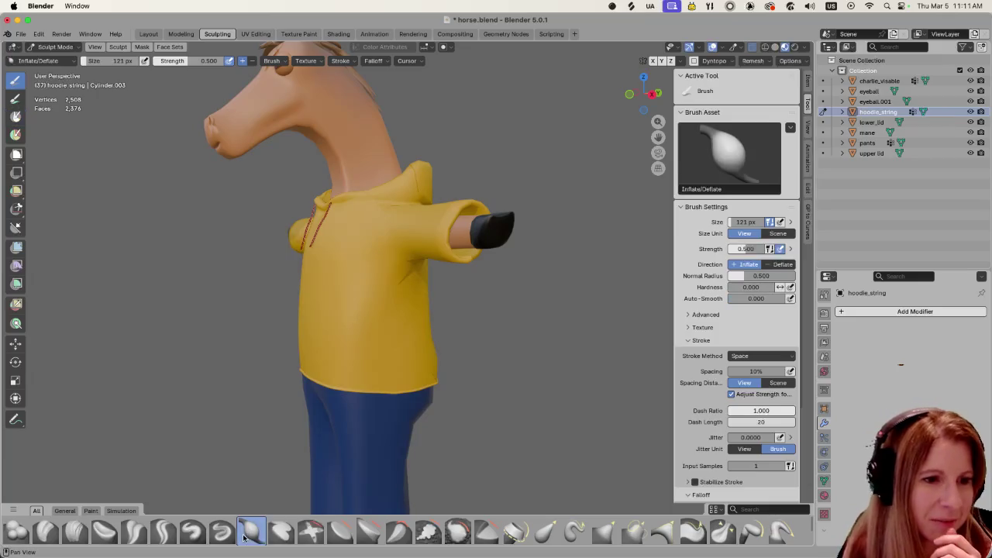
left_click_drag(422, 377, 419, 375)
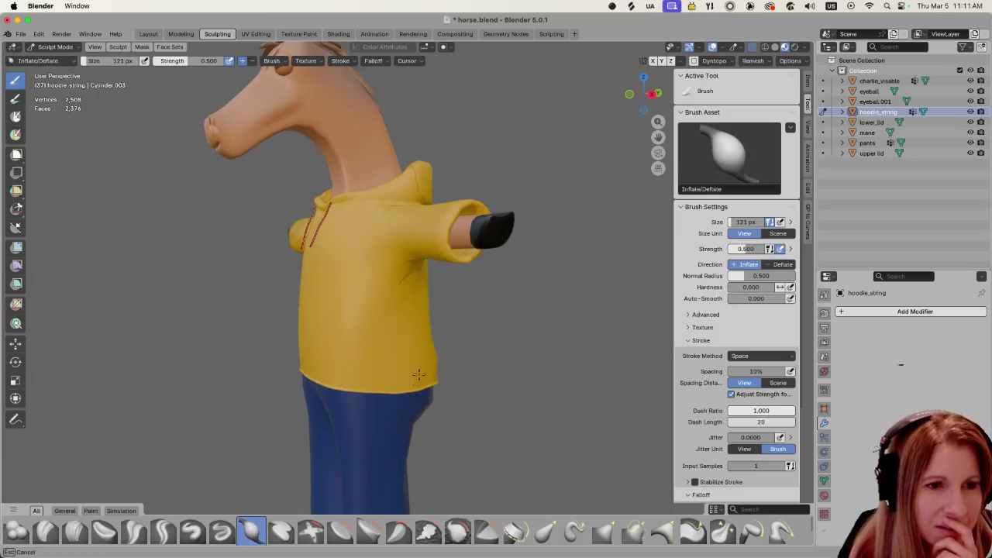
middle_click_drag(424, 380, 451, 424)
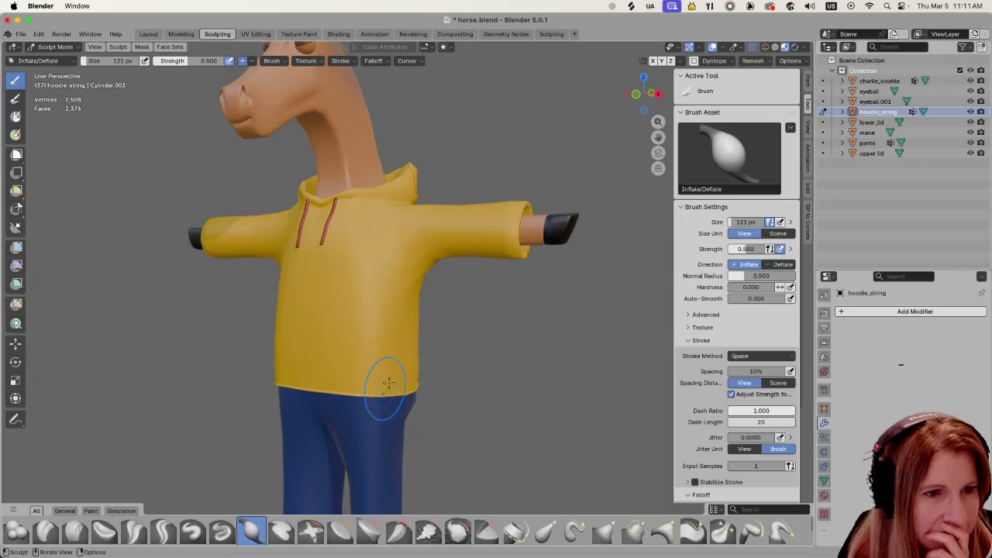
middle_click_drag(451, 393, 426, 374)
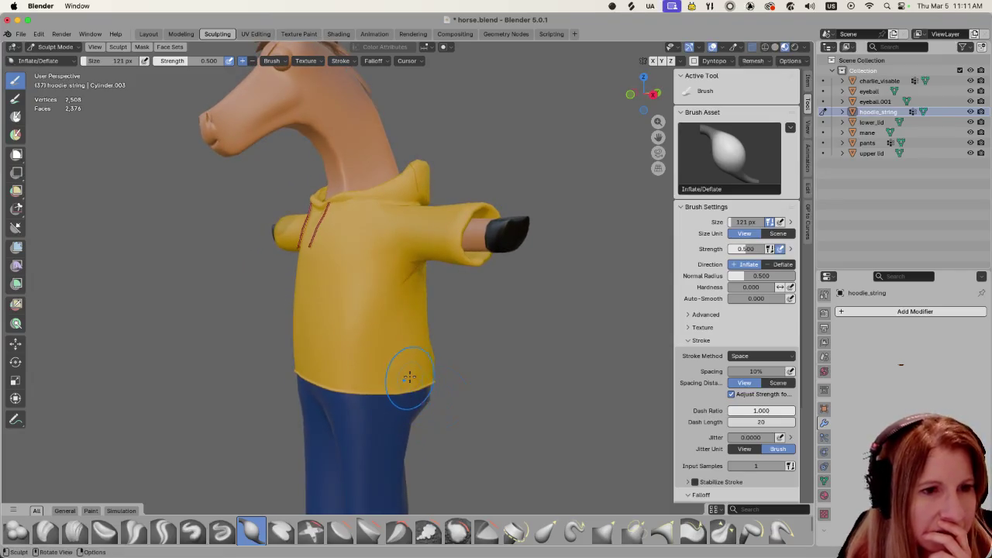
mouse_move(409, 379)
middle_mouse_down()
mouse_move(300, 406)
mouse_move(495, 407)
middle_mouse_up()
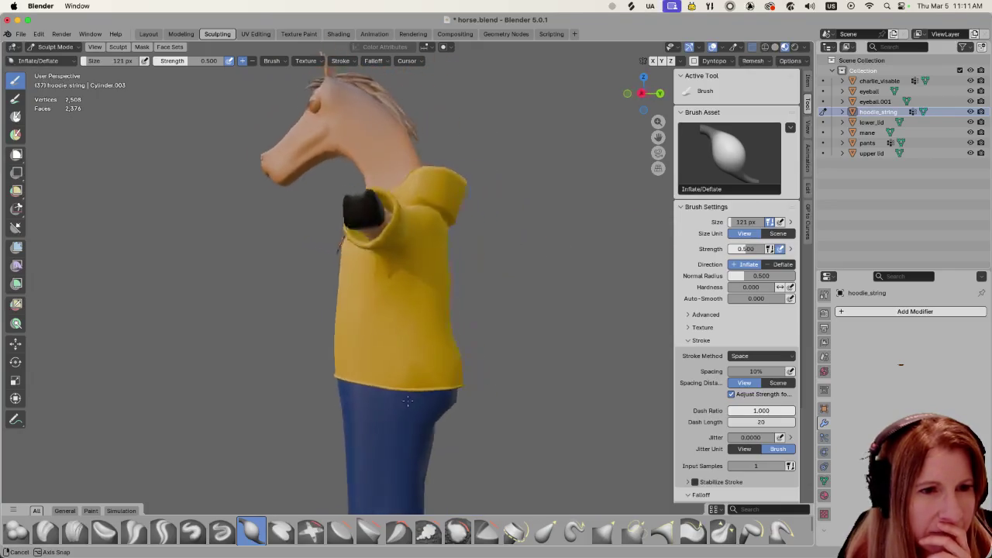
scroll(494, 407, "down", 2)
scroll(488, 409, "down", 4)
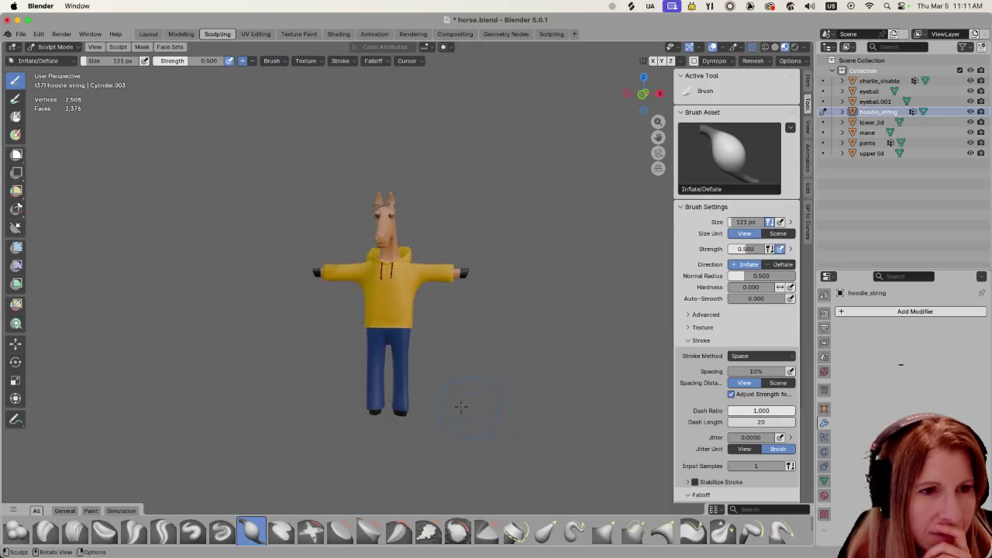
scroll(482, 411, "down", 2)
key("super+s")
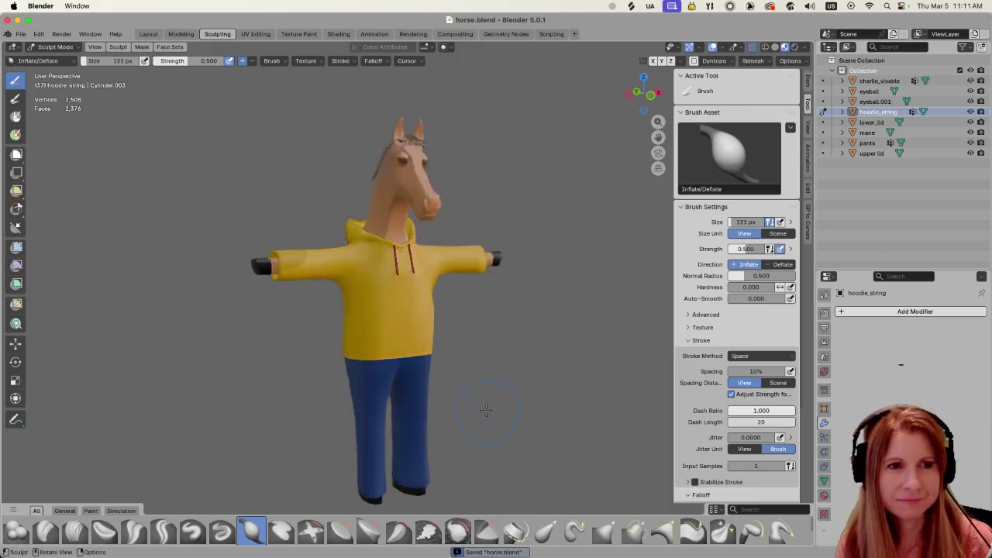
Turn the character to face the view, return to Object Mode, and deselect the hoodie
scroll(478, 409, "up", 3)
scroll(477, 406, "up", 2)
middle_click_drag(477, 404, 469, 399)
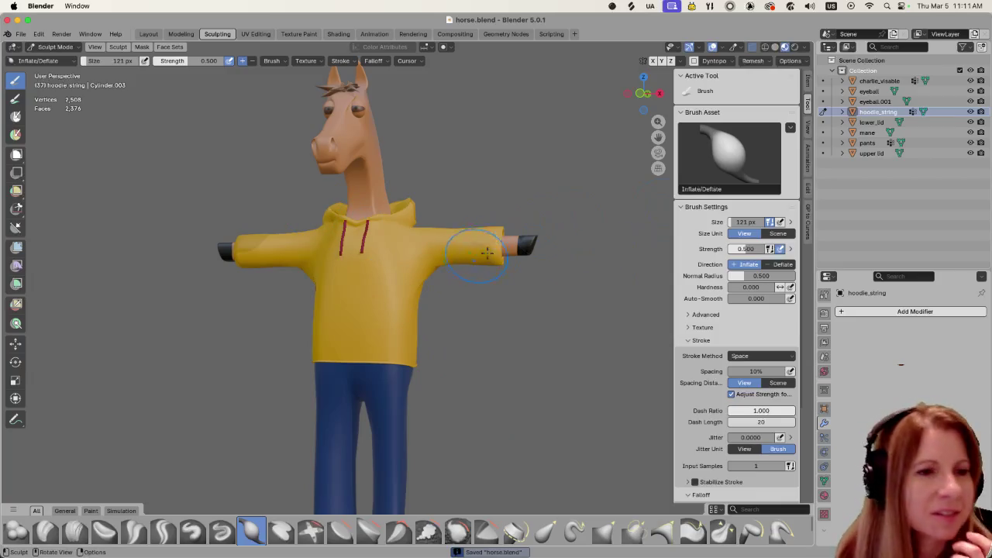
middle_click_drag(403, 282, 484, 359)
left_click(56, 47)
left_click(48, 62)
left_click(508, 348)
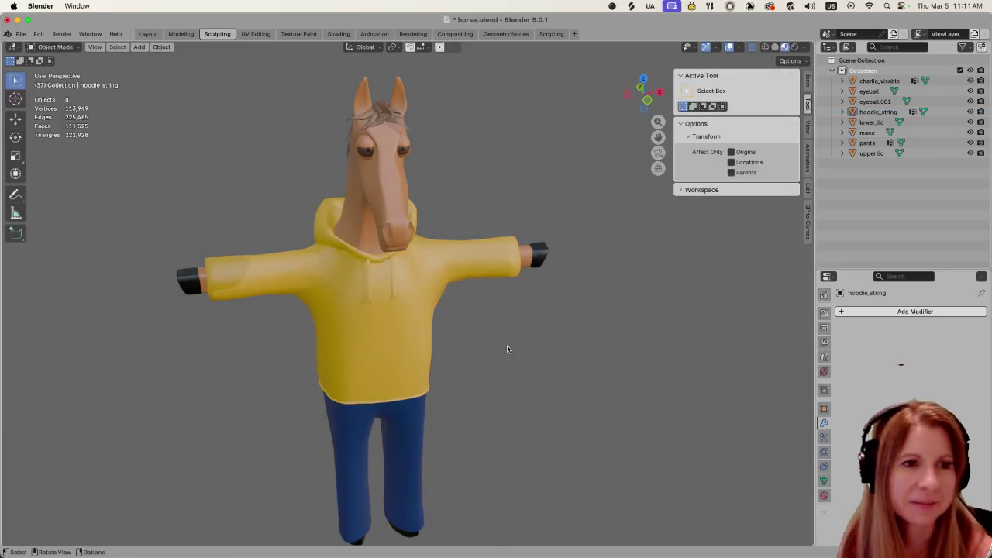
Save horse.blend and export it as horse.fbx into the models/horse folder
key("super+s")
scroll(479, 365, "down", 2)
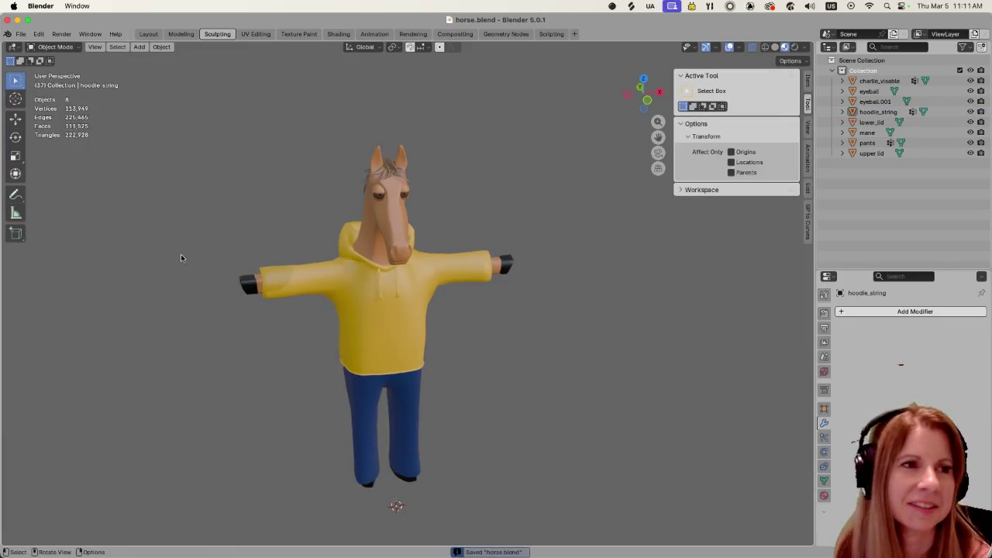
left_click(21, 33)
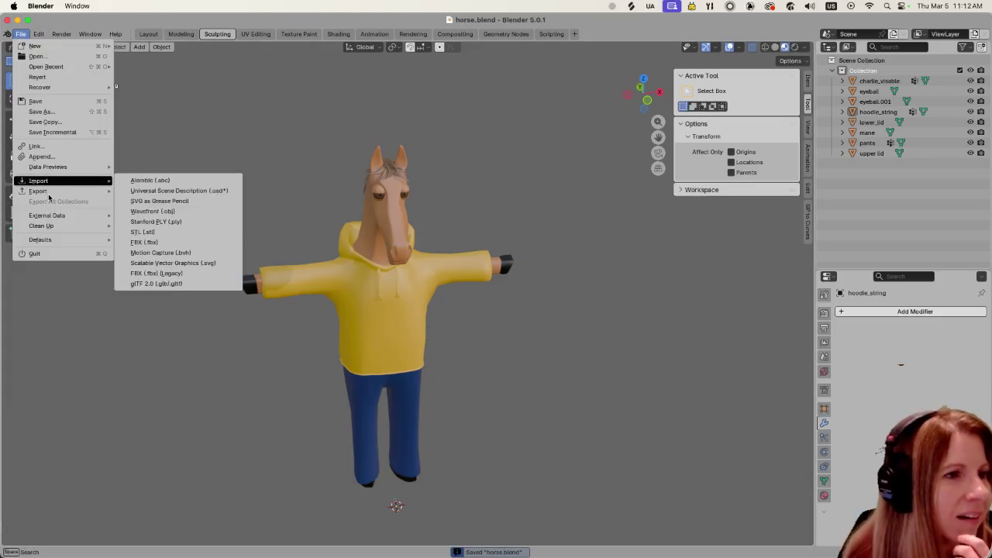
mouse_move(46, 191)
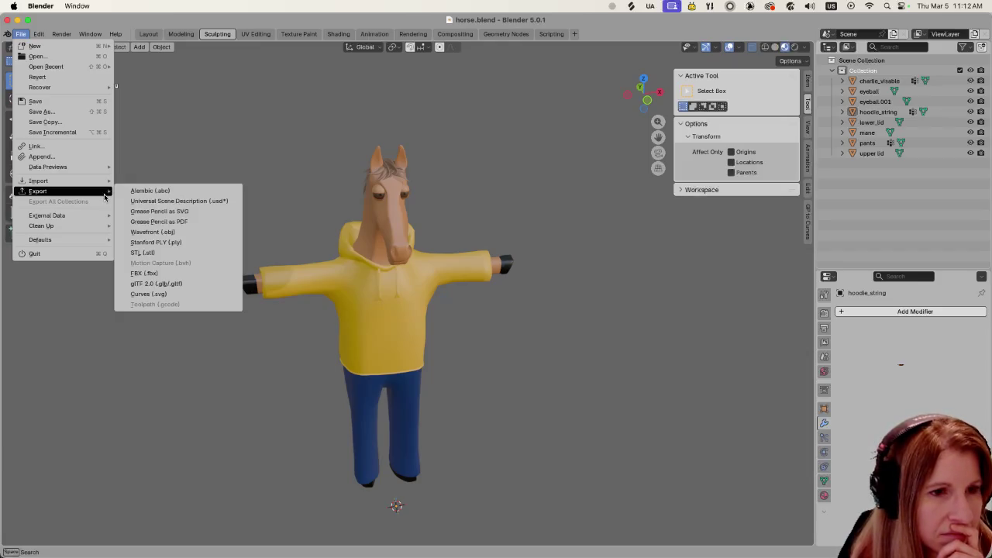
left_click(167, 276)
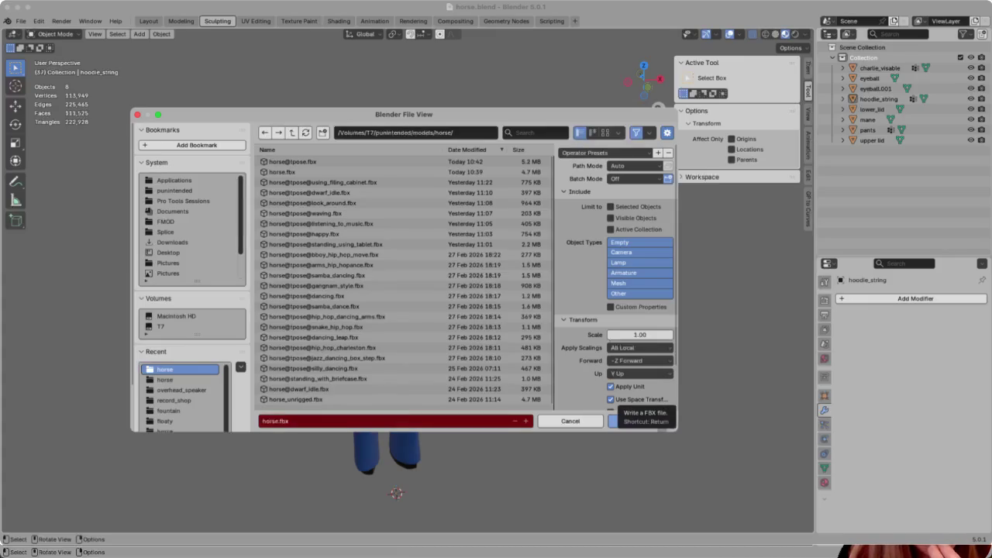
left_click(614, 422)
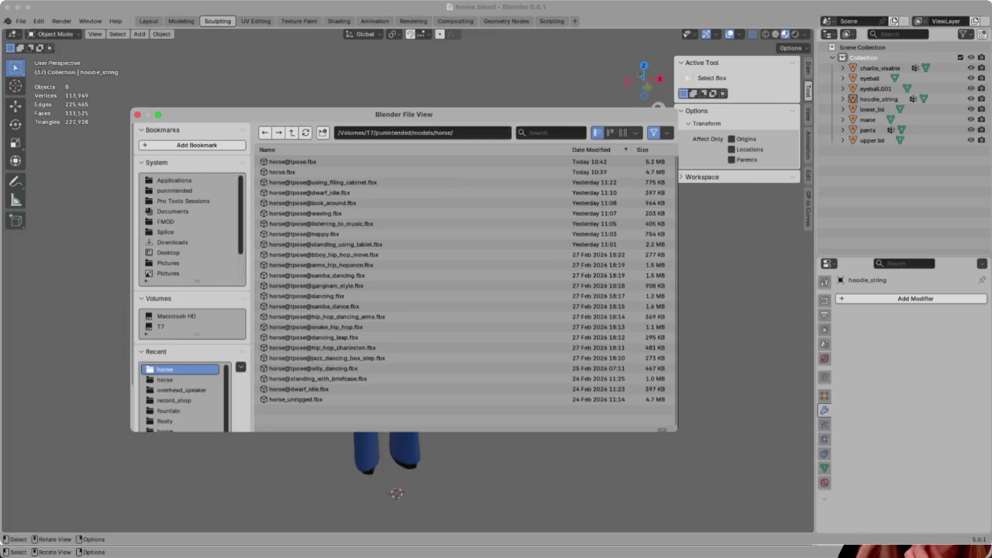
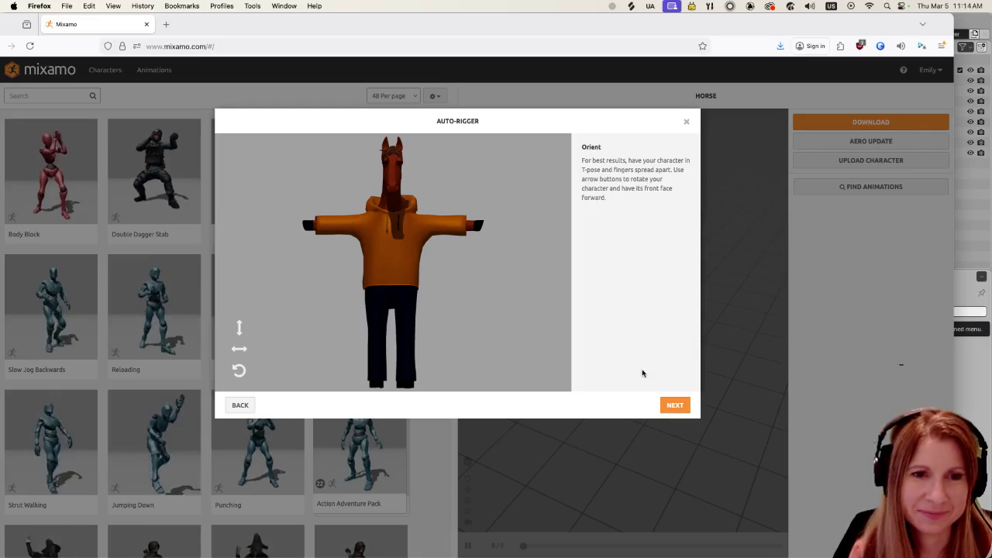
Place the chin, wrist, elbow, knee and groin markers on the horse model
left_click(676, 406)
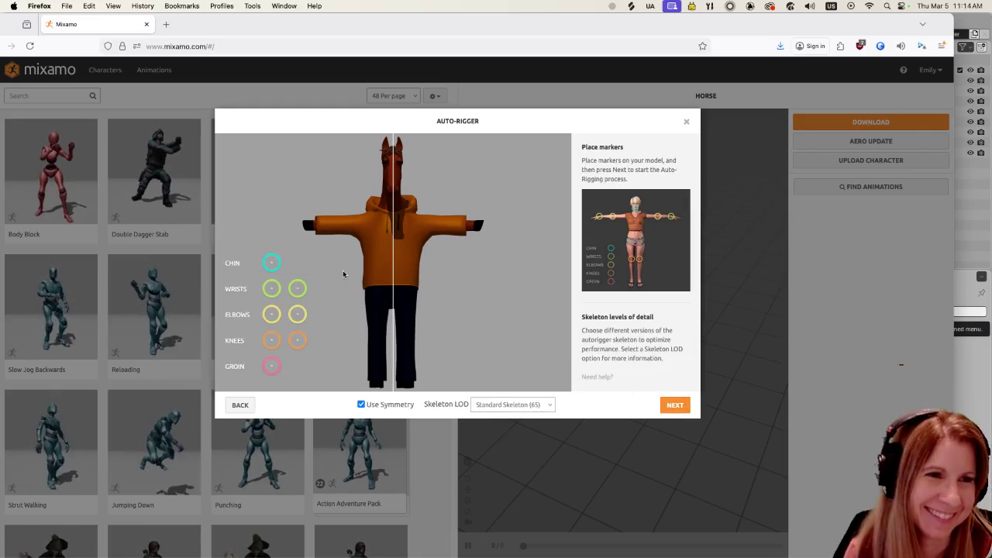
mouse_move(271, 262)
left_mouse_down()
mouse_move(394, 210)
mouse_move(393, 193)
left_mouse_up()
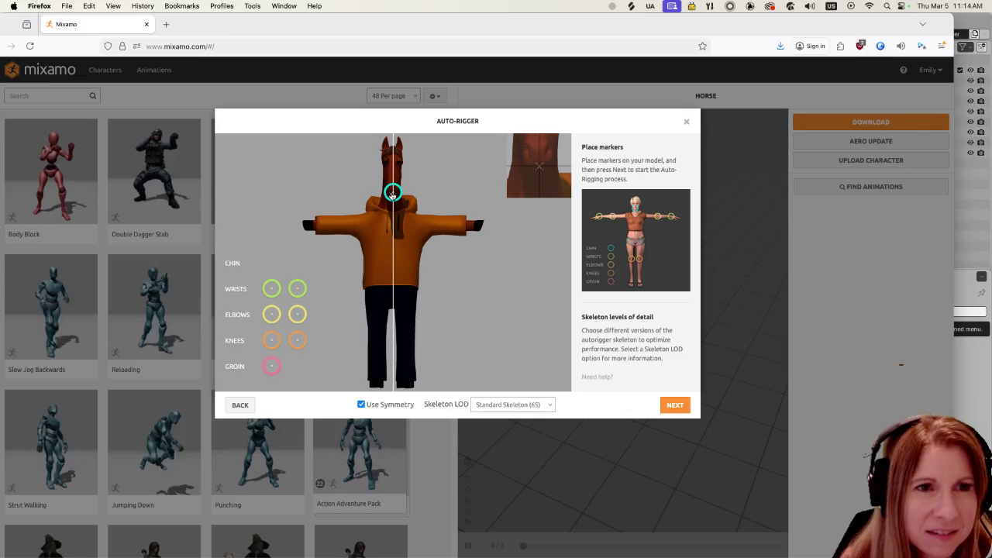
left_click_drag(272, 288, 314, 228)
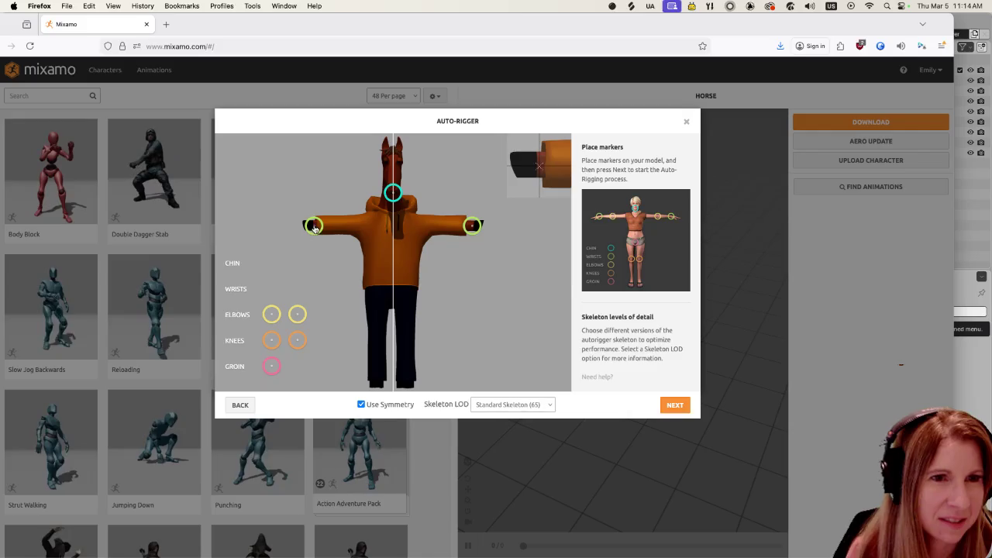
left_click_drag(272, 314, 341, 227)
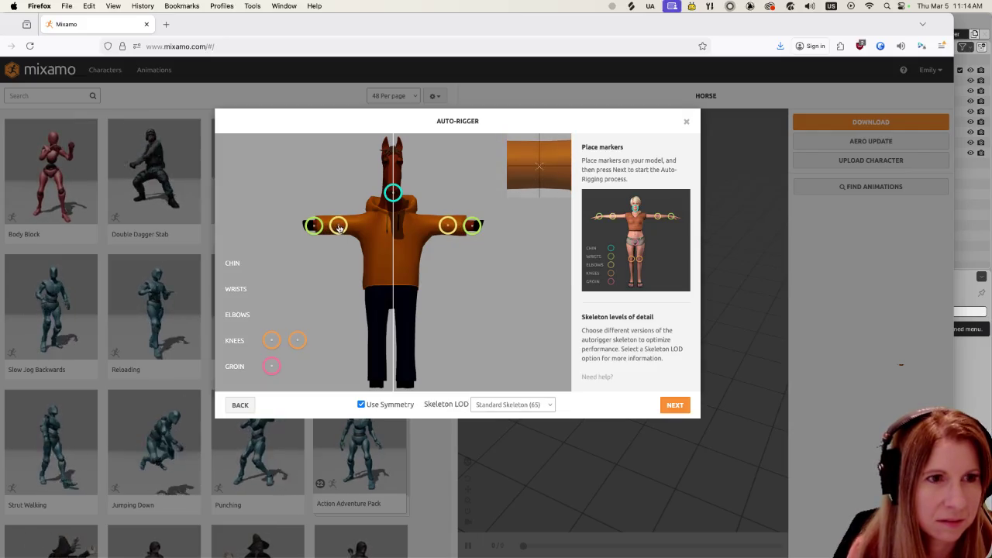
left_click_drag(273, 339, 378, 349)
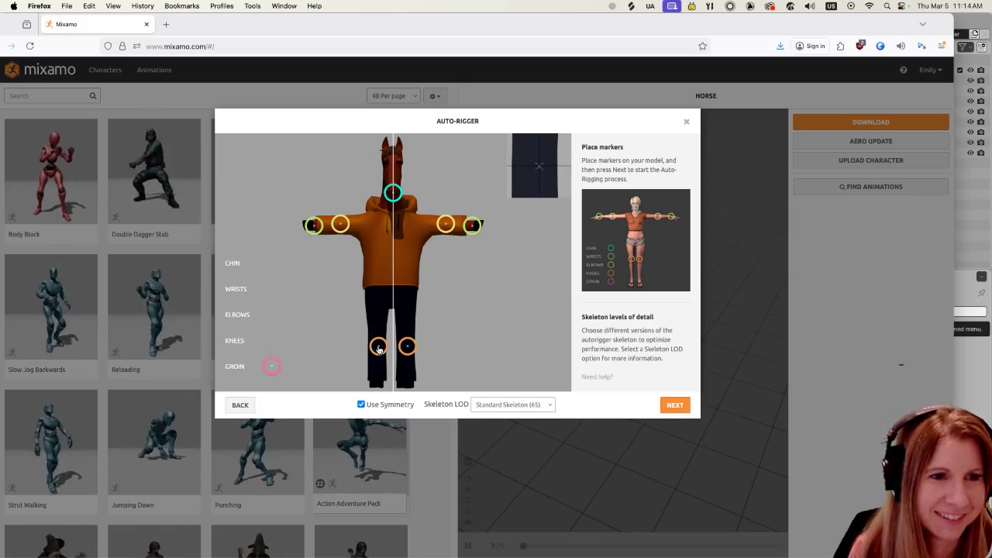
left_click_drag(273, 370, 392, 311)
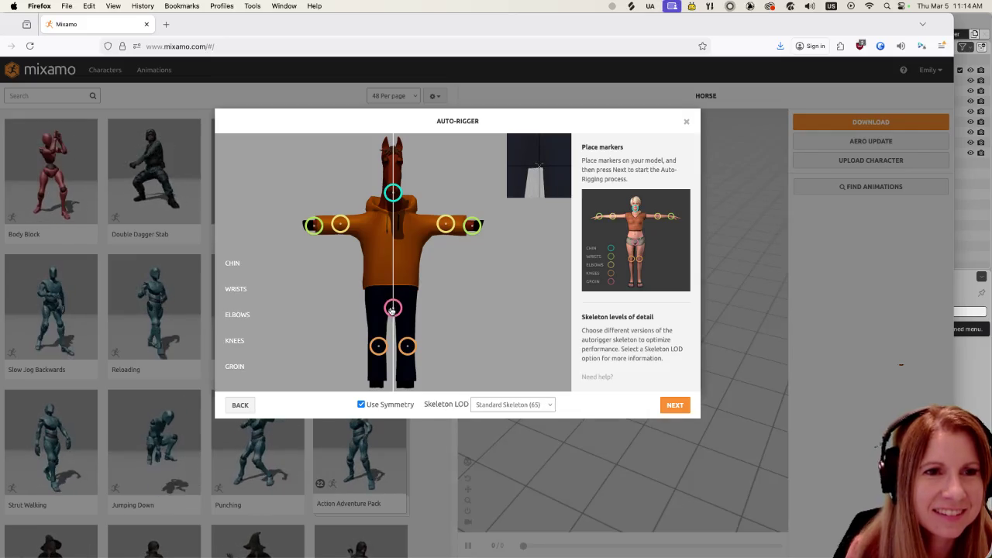
Choose the No Fingers (25) skeleton LOD and start auto-rigging
left_click(504, 405)
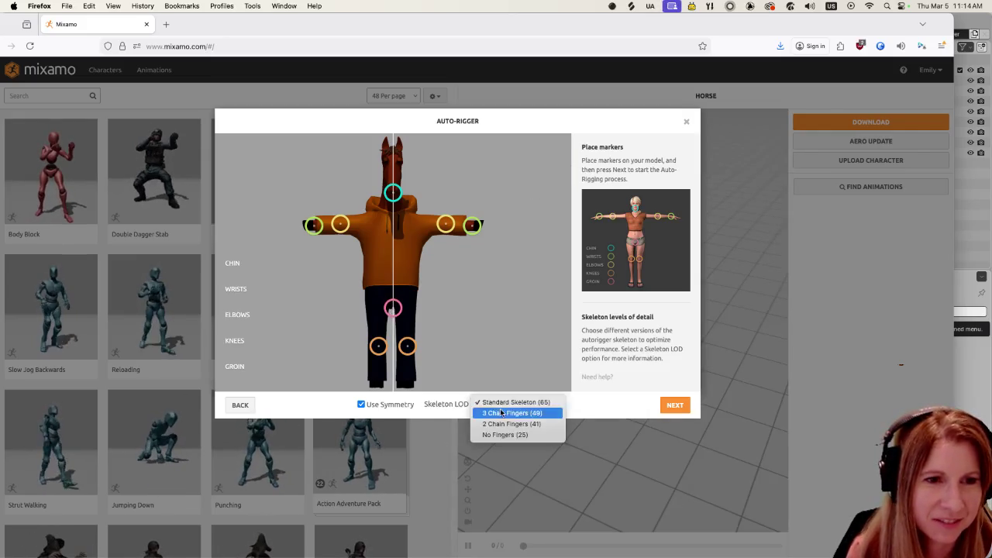
left_click(510, 435)
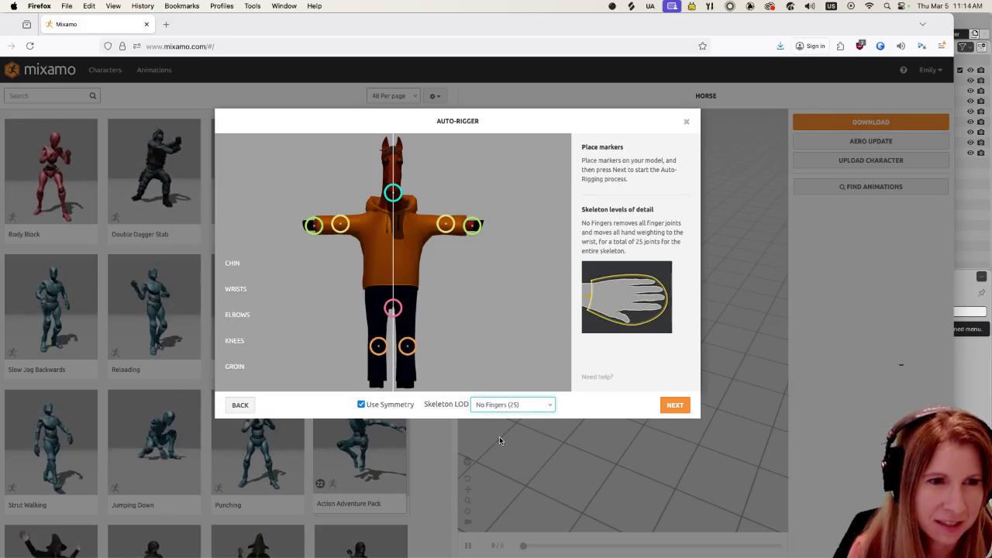
left_click(676, 406)
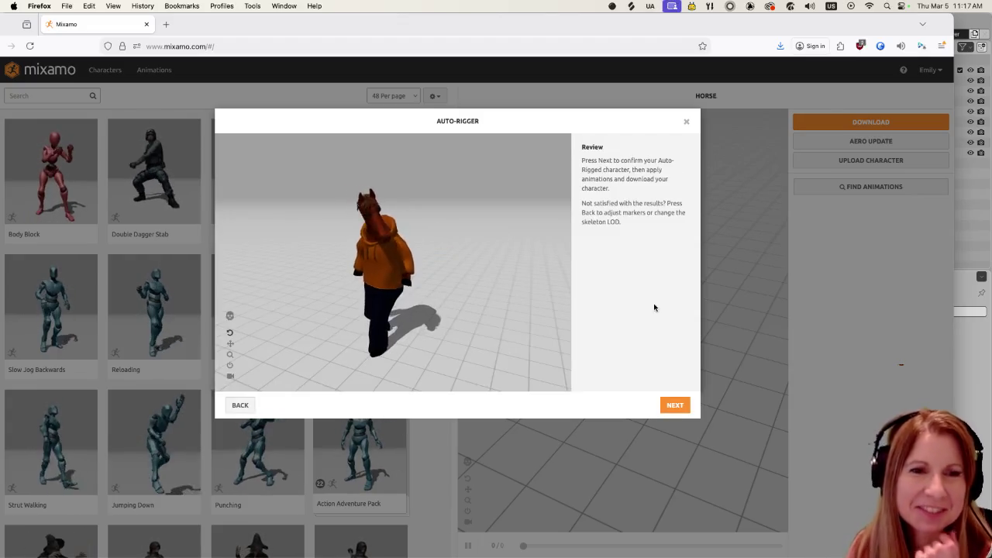
Confirm the auto-rigged horse character on the Review step
left_click(674, 405)
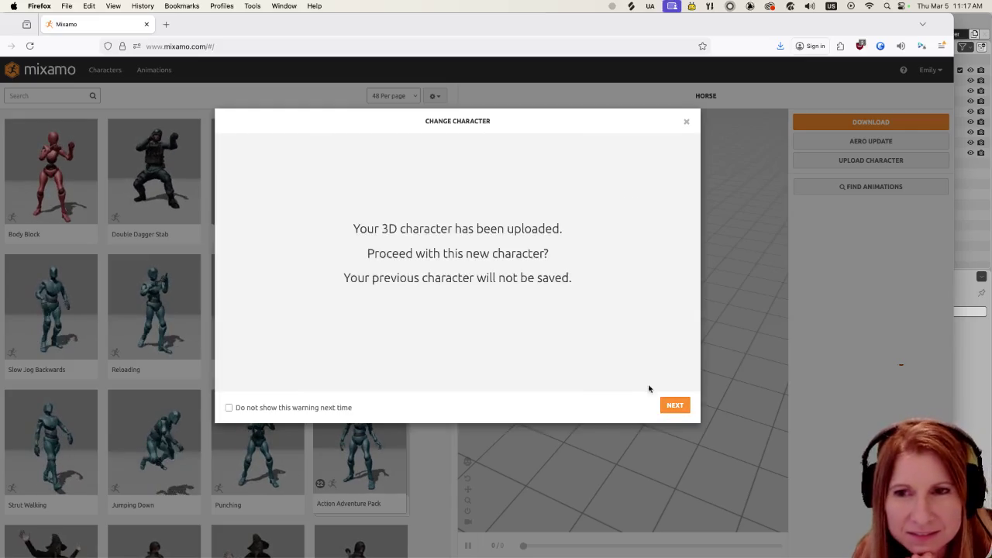
Confirm the Change Character prompt so HORSE becomes the active character
left_click(675, 405)
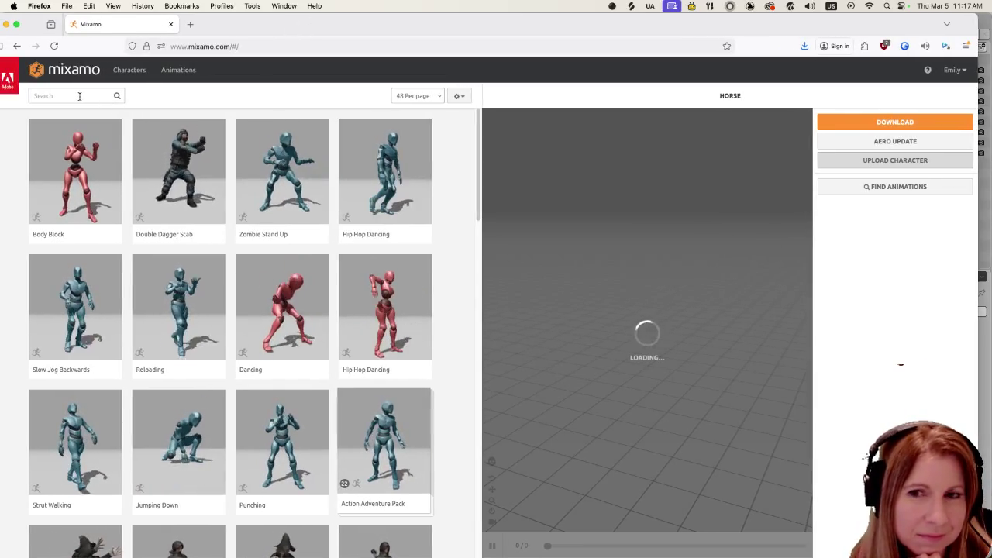
Search the Mixamo animation library for 'tpose'
left_click(80, 96)
type("tpose")
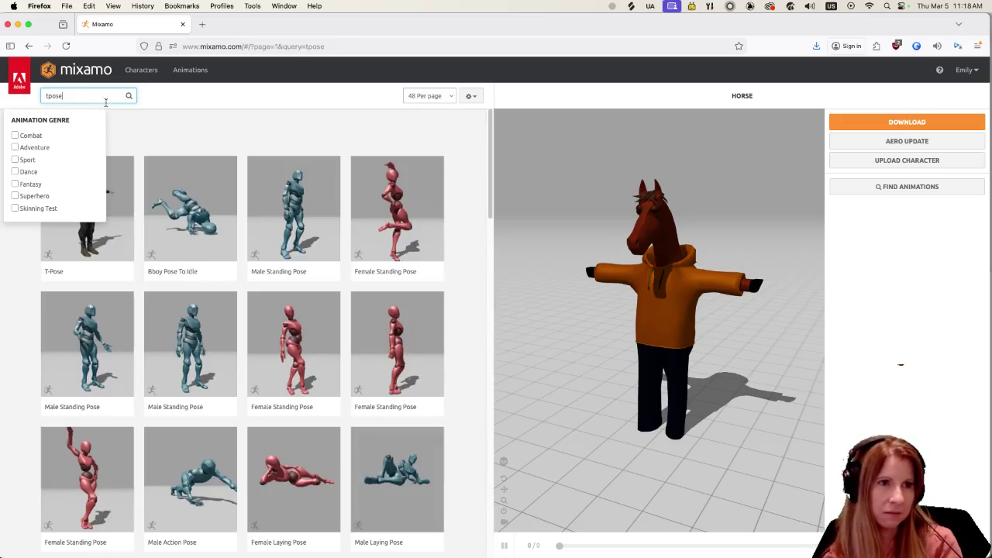
Apply T-Pose to the horse and download it as FBX for Unity at 60 fps
left_click(92, 191)
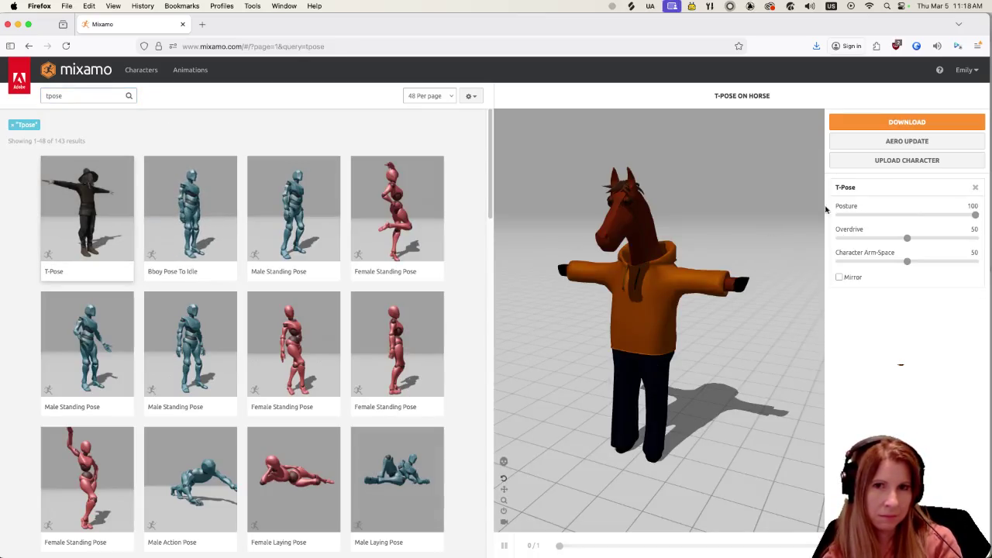
left_click(936, 124)
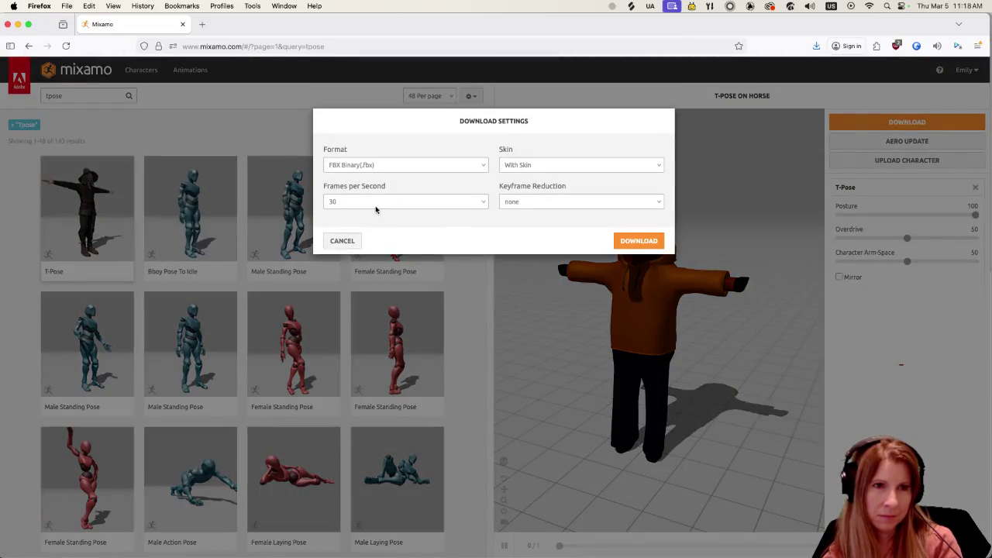
left_click(388, 164)
left_click(392, 186)
left_click(385, 201)
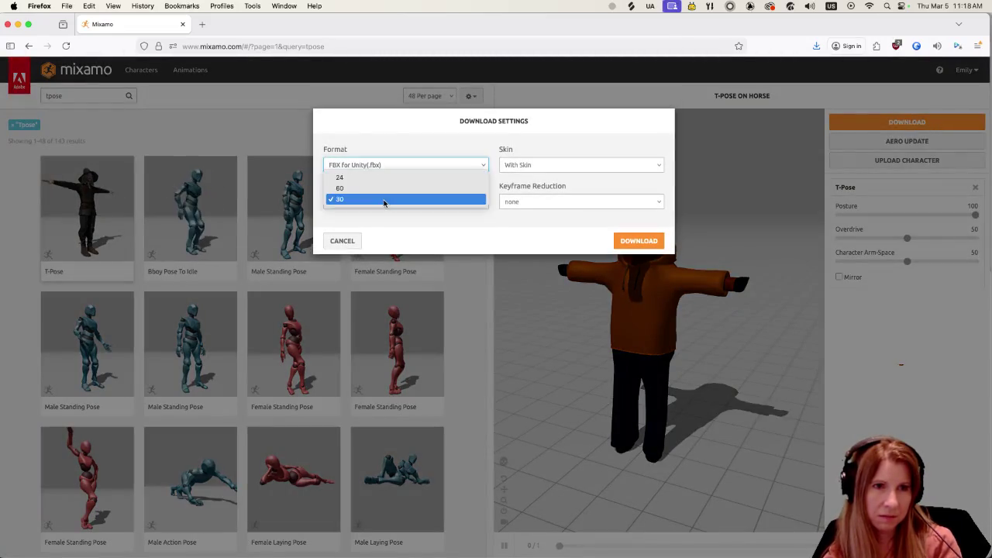
left_click(389, 190)
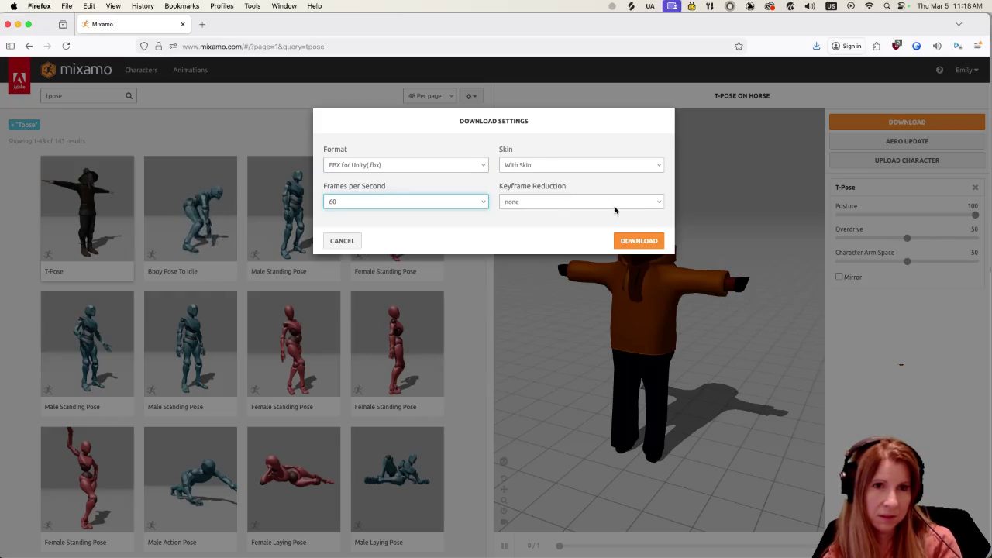
left_click(640, 241)
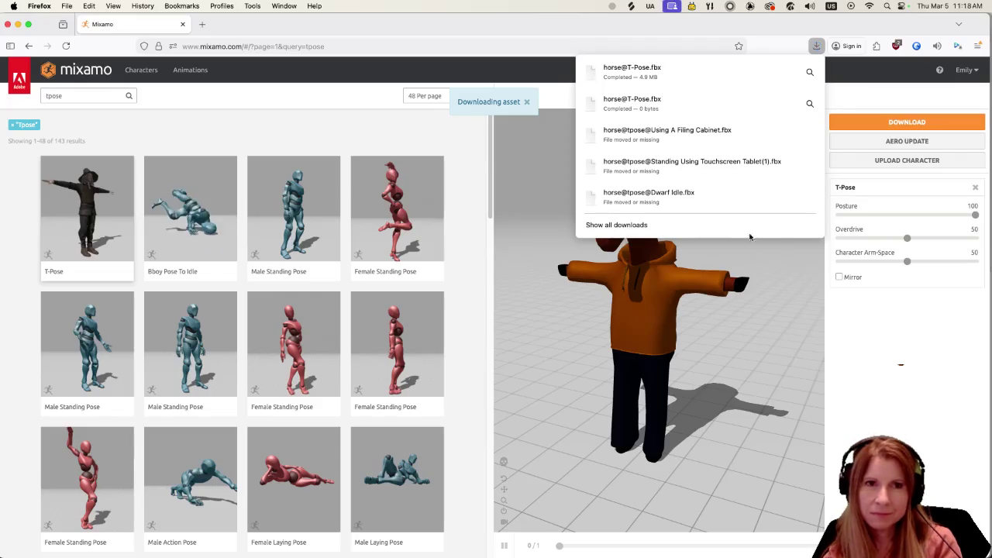
left_click(523, 31)
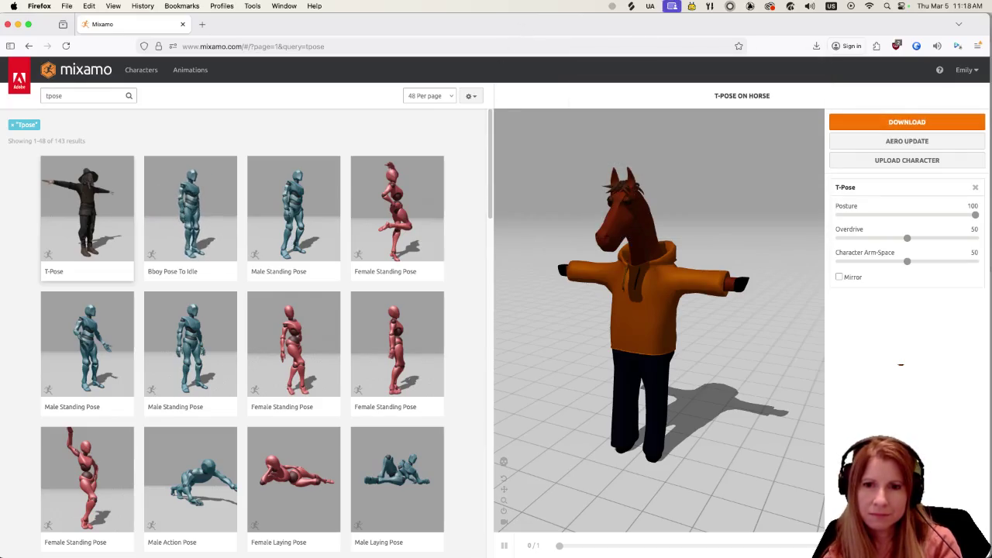
left_click(751, 6)
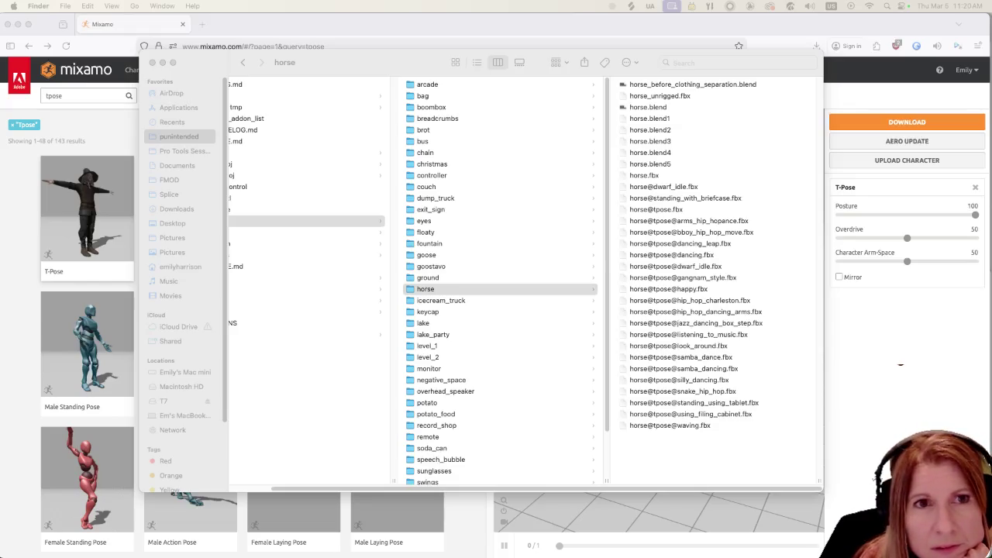
left_click_drag(732, 190, 764, 135)
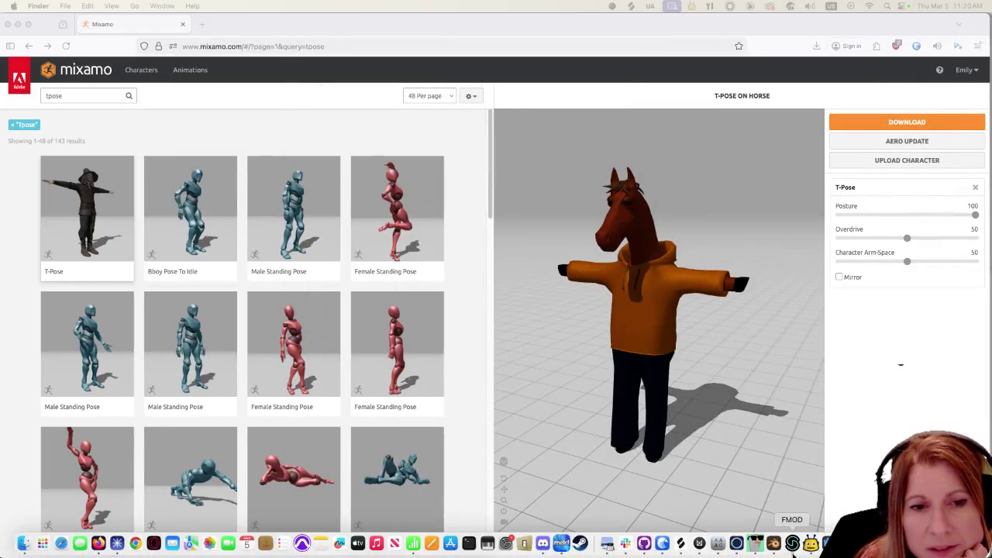
Switch from Mixamo to the Godot editor showing the horse.tscn scene
left_click(826, 543)
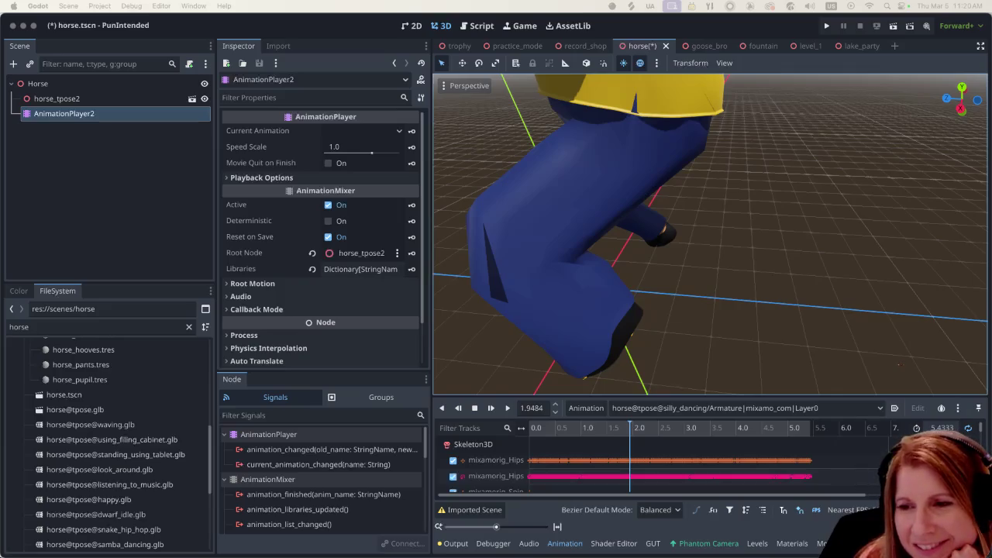
Run GooseControl's 'Convert new animations' on the 131 horse clips
key("super+Tab")
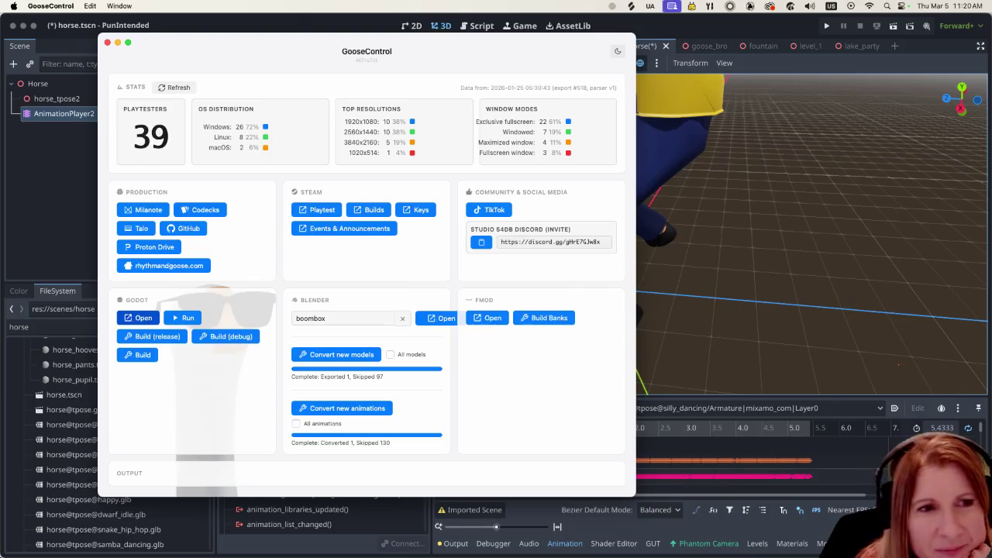
left_click(364, 411)
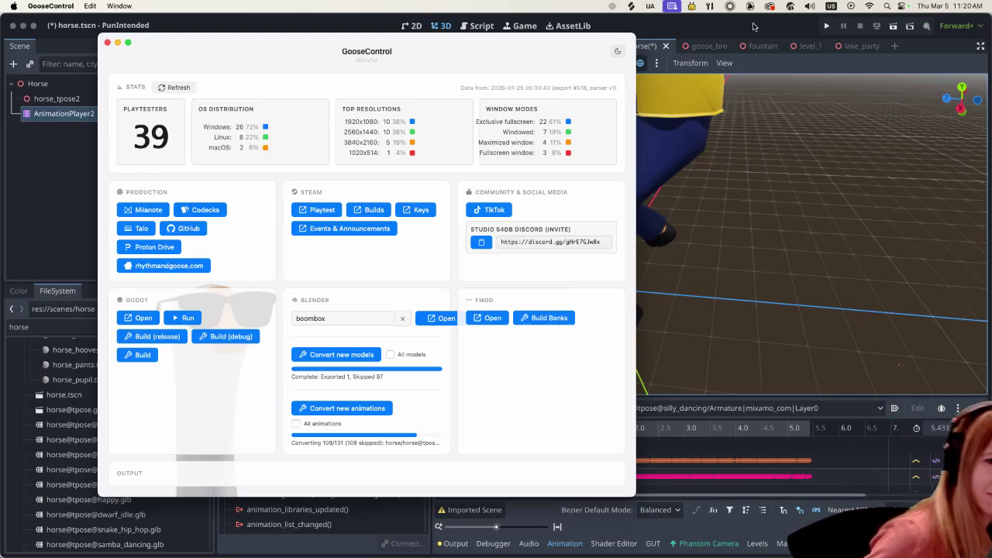
left_click(753, 27)
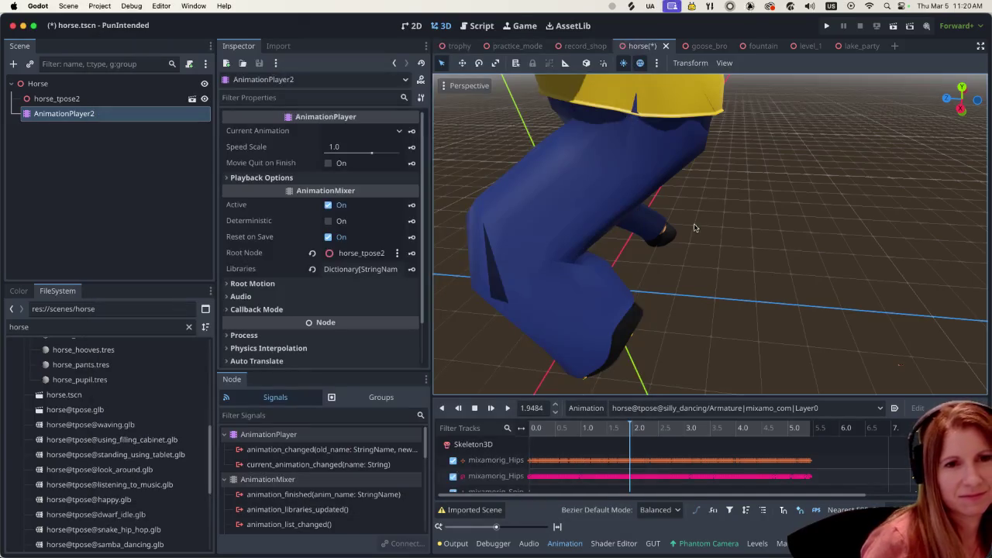
Zoom and orbit the 3D viewport to face the reimported horse's front
scroll(682, 229, "down", 5)
scroll(660, 231, "down", 5)
scroll(639, 233, "down", 2)
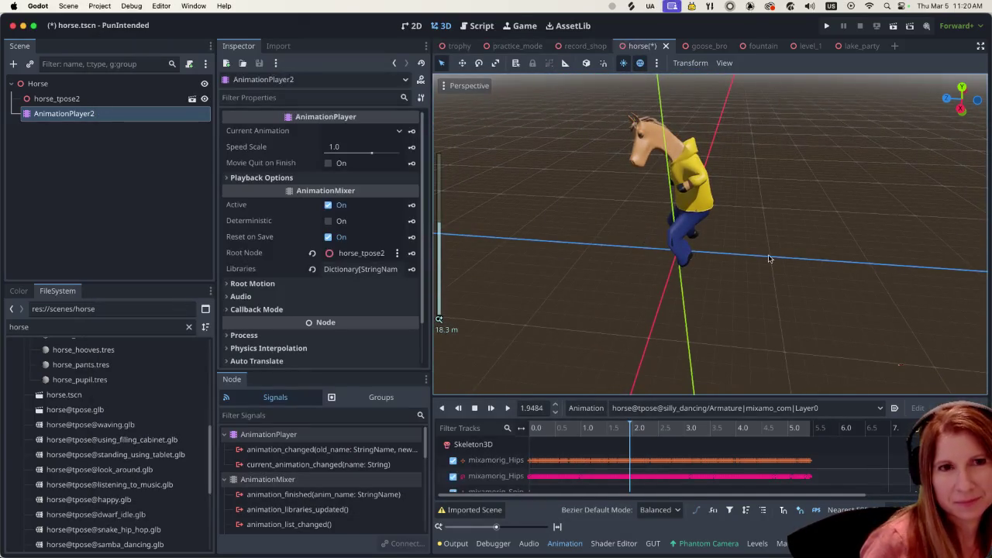
scroll(764, 233, "up", 3)
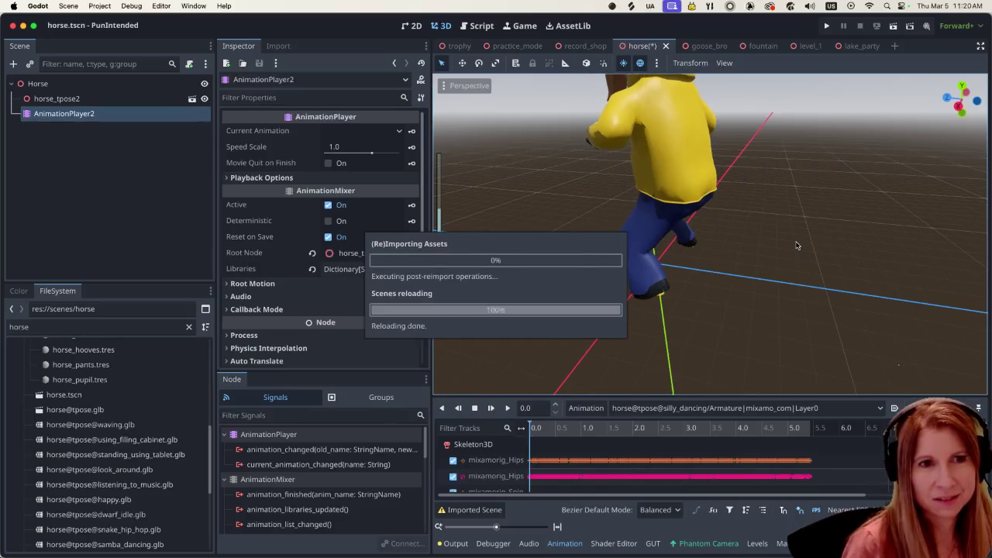
scroll(776, 241, "down", 1)
mouse_move(773, 240)
middle_mouse_down()
mouse_move(729, 273)
mouse_move(719, 241)
middle_mouse_up()
scroll(729, 273, "up", 1)
scroll(729, 273, "up", 3)
Orbit to view the horse from its side, then save horse.tscn
mouse_move(791, 244)
middle_mouse_down()
mouse_move(692, 208)
mouse_move(625, 294)
mouse_move(505, 261)
mouse_move(481, 215)
mouse_move(532, 186)
mouse_move(741, 231)
mouse_move(779, 251)
middle_mouse_up()
scroll(801, 255, "down", 1)
scroll(776, 257, "down", 4)
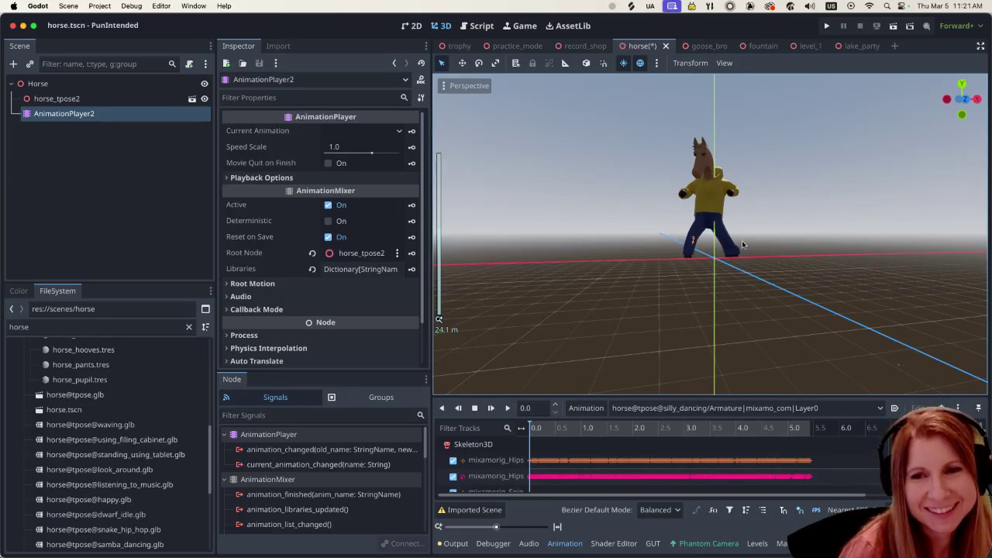
scroll(742, 245, "up", 2)
mouse_move(742, 245)
middle_mouse_down()
mouse_move(706, 328)
mouse_move(716, 293)
mouse_move(681, 315)
middle_mouse_up()
scroll(699, 331, "up", 3)
scroll(678, 304, "down", 2)
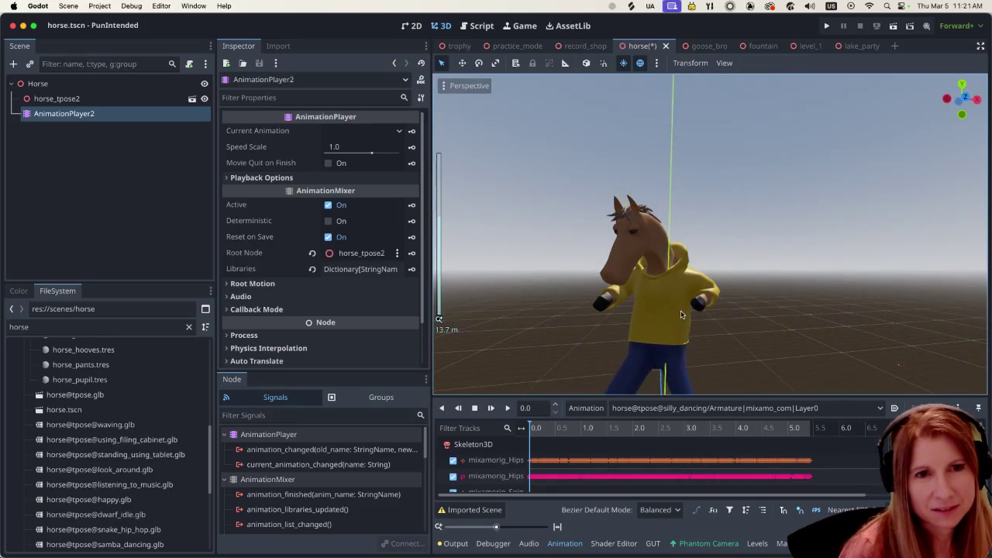
key("super+s")
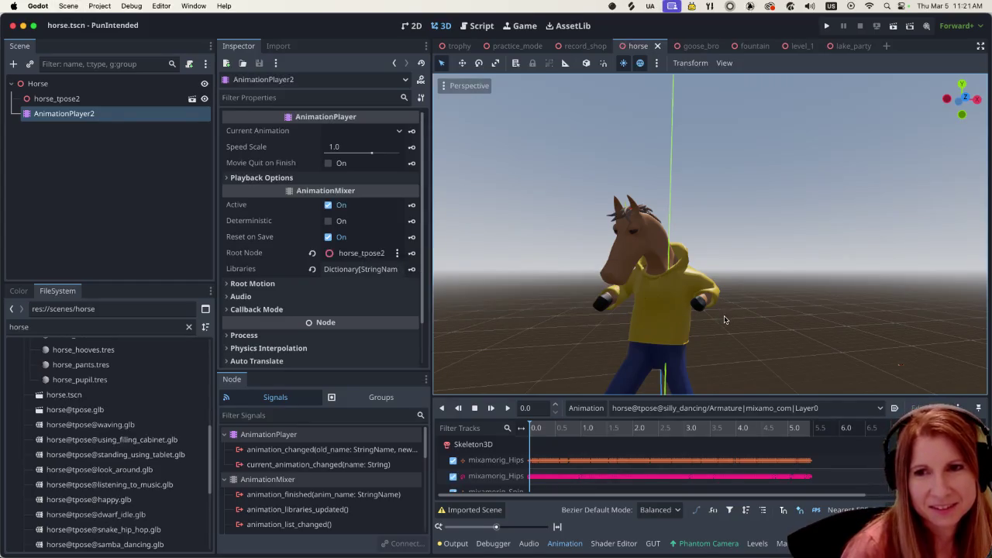
Select horse@tpose@jazz_dancing_box_step in the Animation panel and play it on the horse
left_click(670, 409)
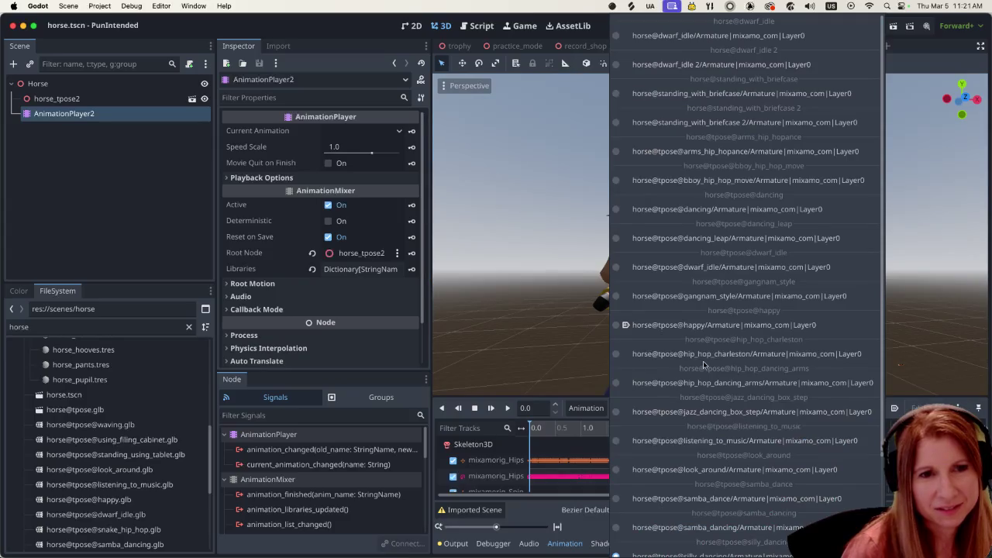
left_click(767, 419)
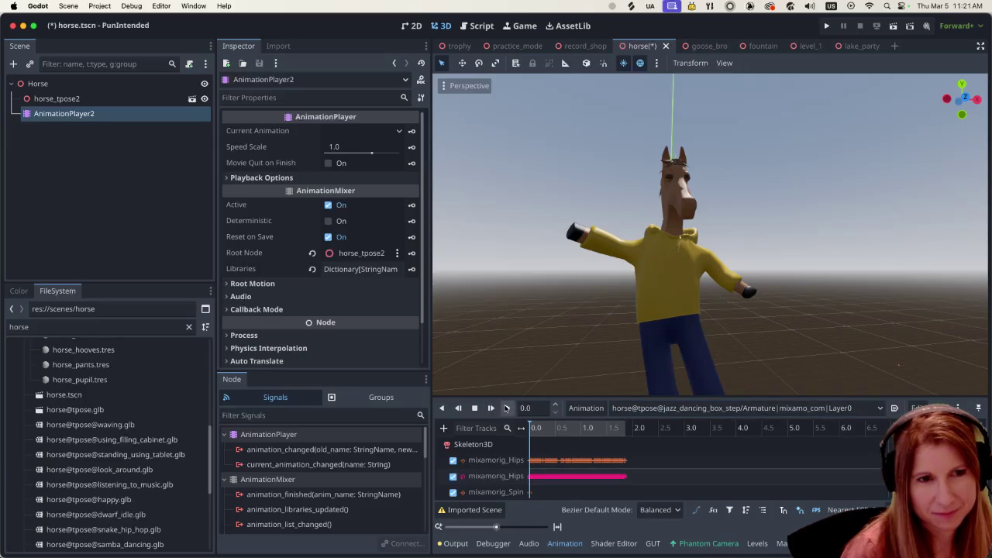
left_click(508, 408)
scroll(677, 321, "down", 3)
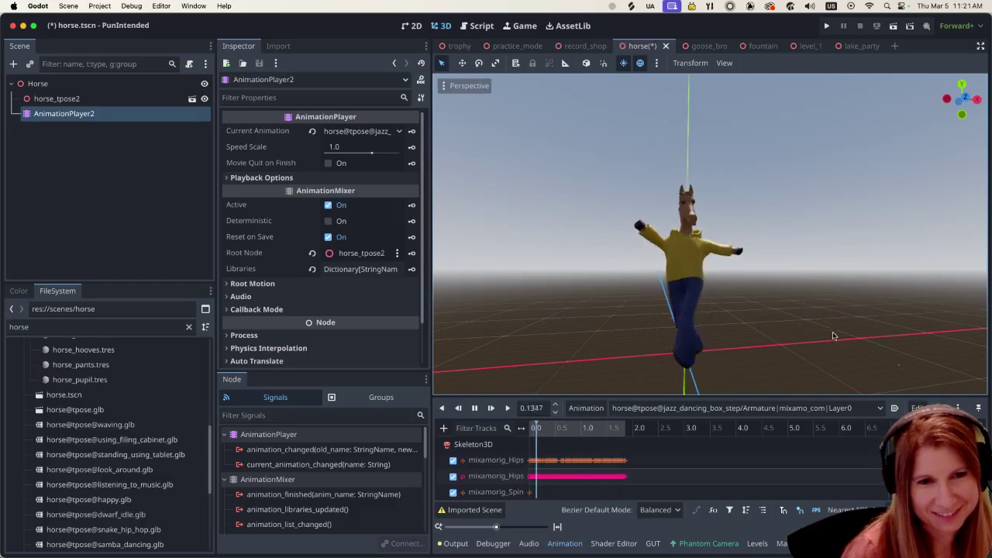
left_click(738, 408)
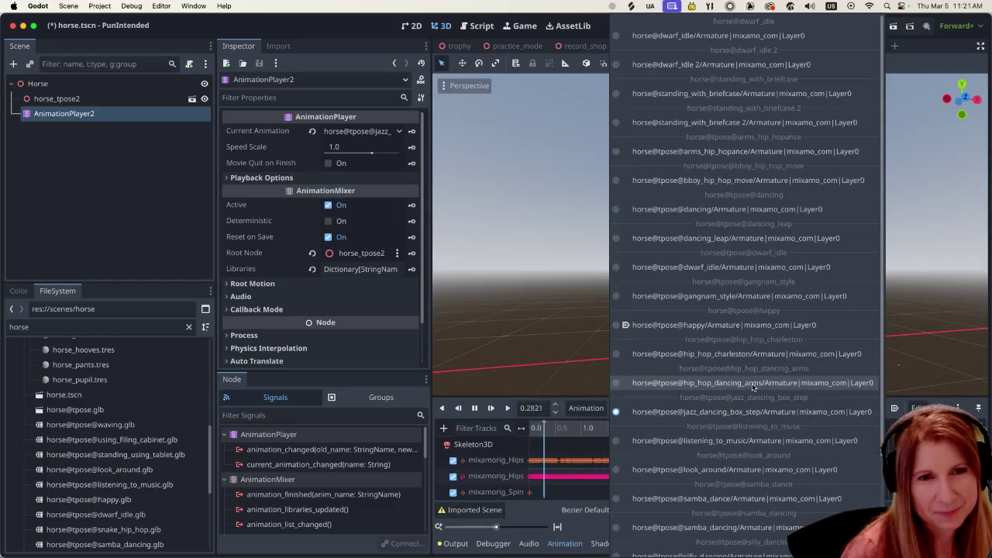
Load horse@tpose@hip_hop_dancing_arms on AnimationPlayer2 and play it, viewing from low angles
left_click(737, 383)
left_click(506, 408)
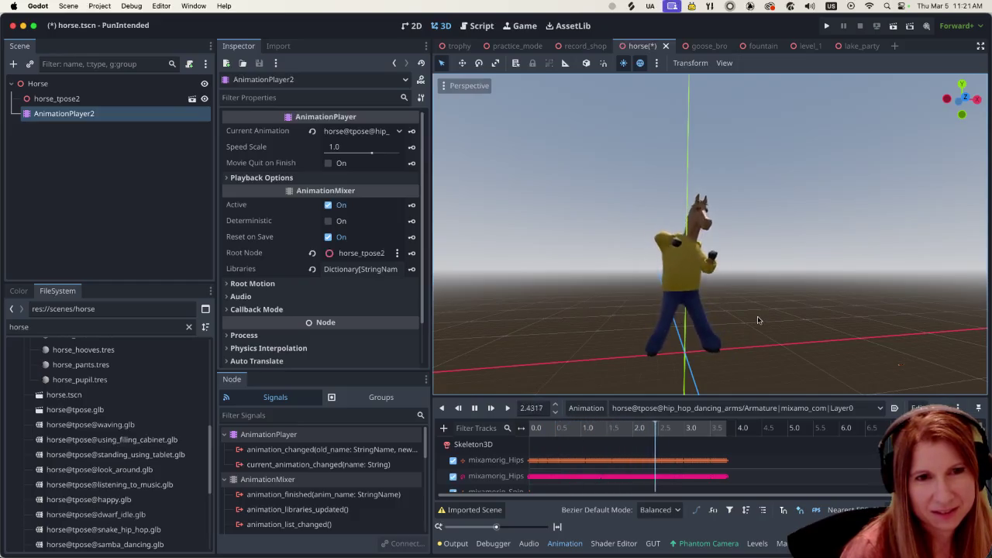
scroll(661, 347, "up", 3)
mouse_move(660, 346)
middle_mouse_down()
mouse_move(630, 334)
mouse_move(649, 337)
middle_mouse_up()
scroll(630, 333, "down", 2)
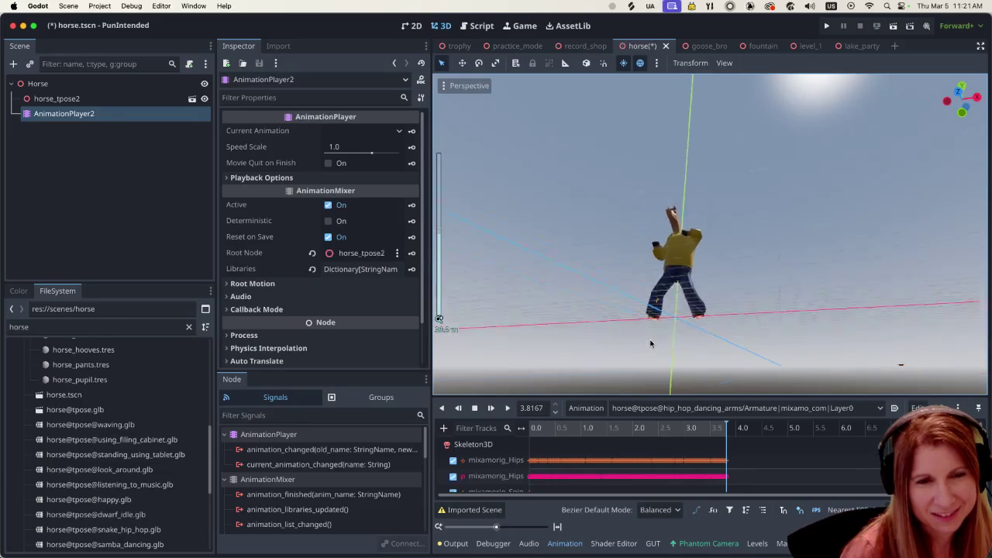
scroll(659, 342, "down", 2)
scroll(675, 341, "up", 4)
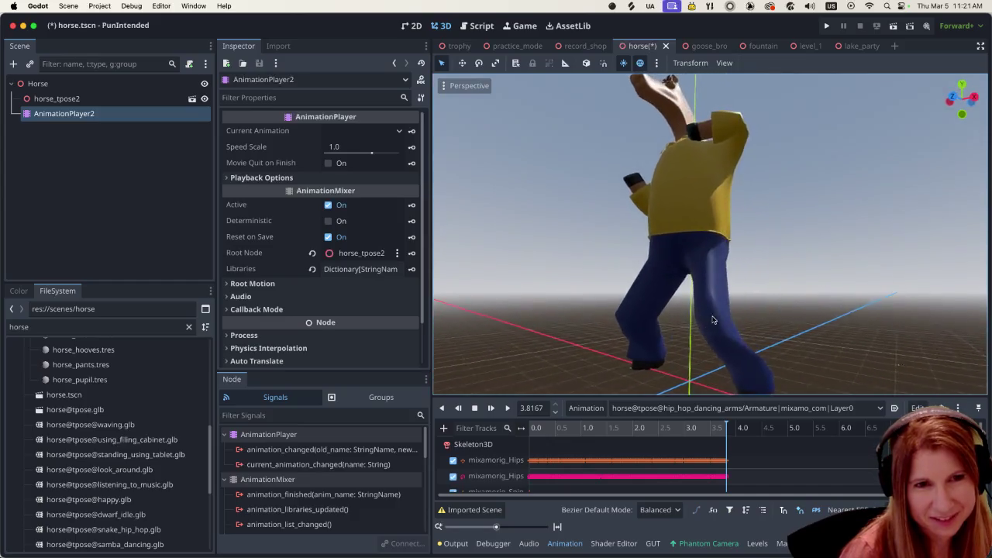
middle_click_drag(745, 306, 756, 321)
scroll(756, 321, "up", 1)
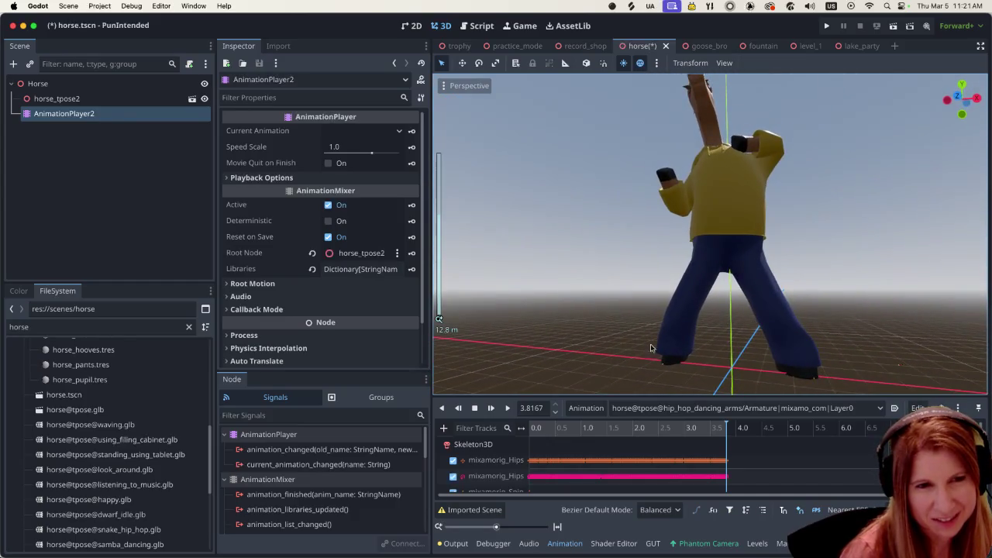
Replay the hip-hop dancing arms clip from the start and watch it from above
key("shift+d")
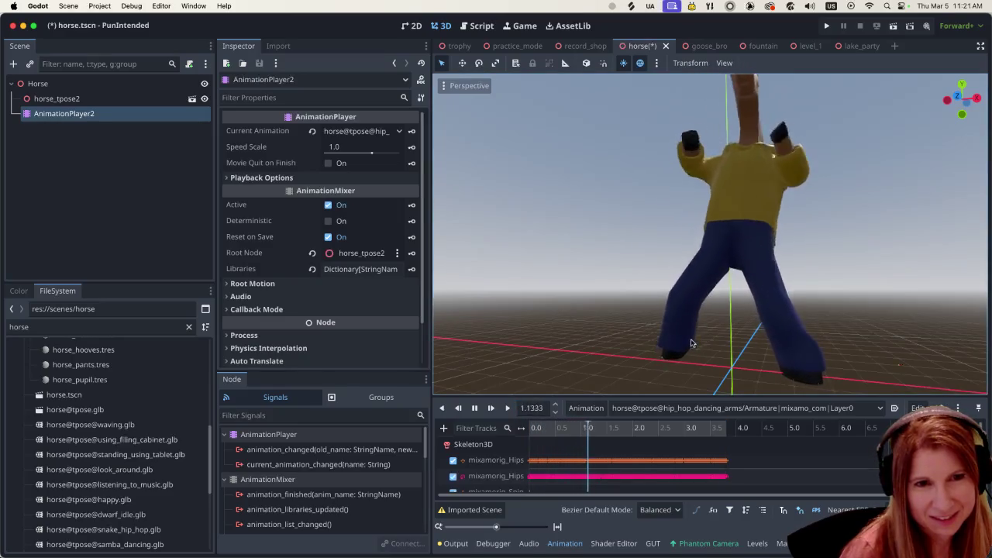
scroll(723, 332, "down", 2)
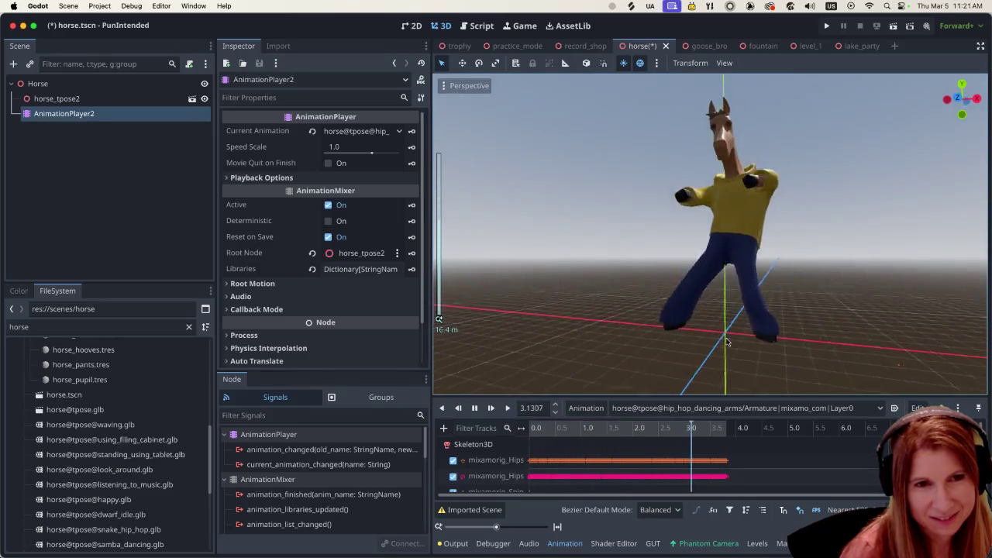
middle_click_drag(723, 332, 744, 314)
scroll(752, 311, "down", 2)
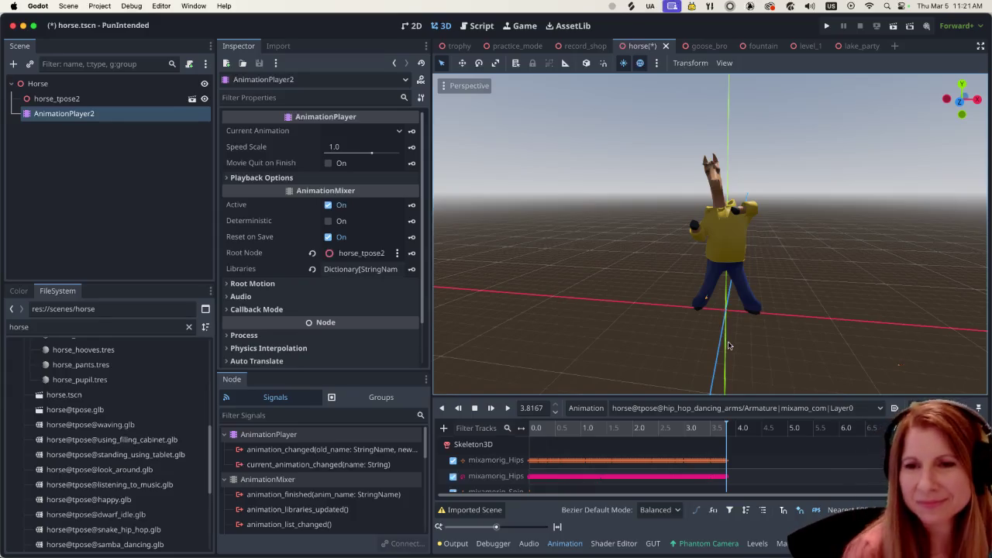
scroll(745, 328, "up", 5)
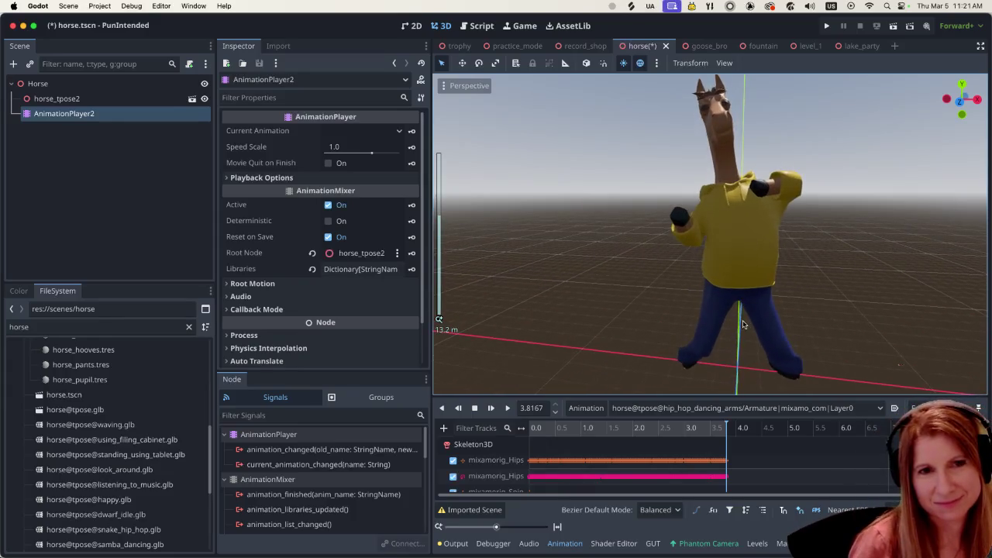
scroll(749, 319, "down", 5)
scroll(728, 290, "up", 5)
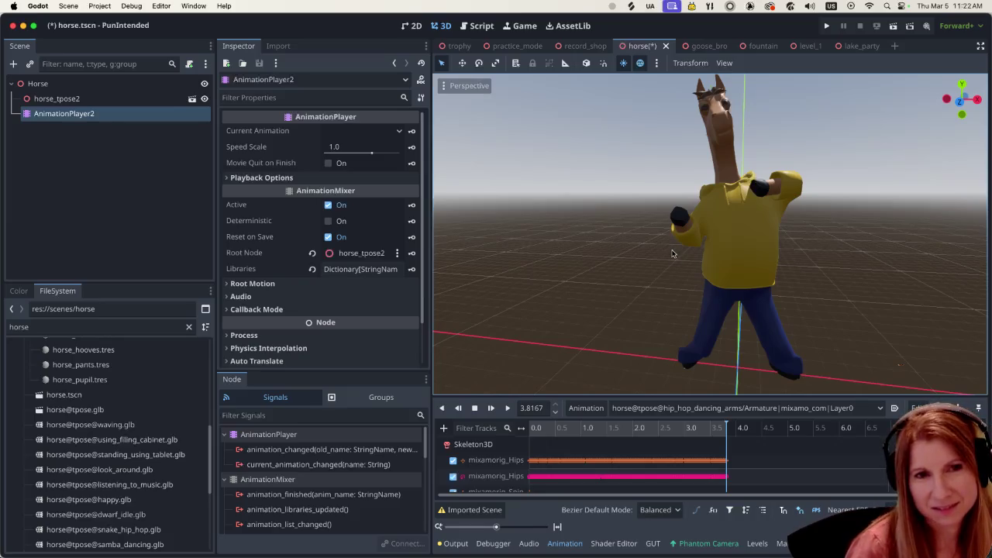
scroll(674, 253, "down", 3)
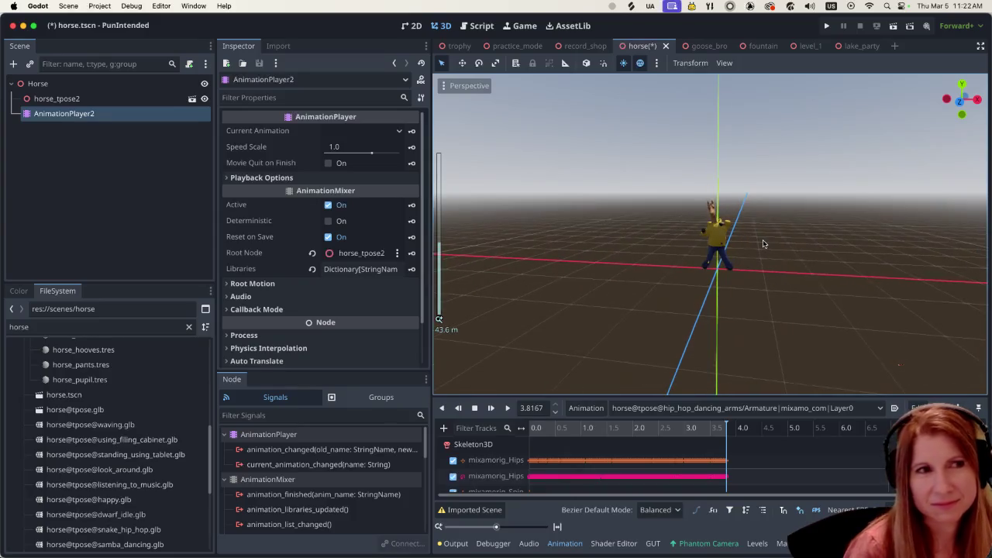
scroll(763, 243, "up", 2)
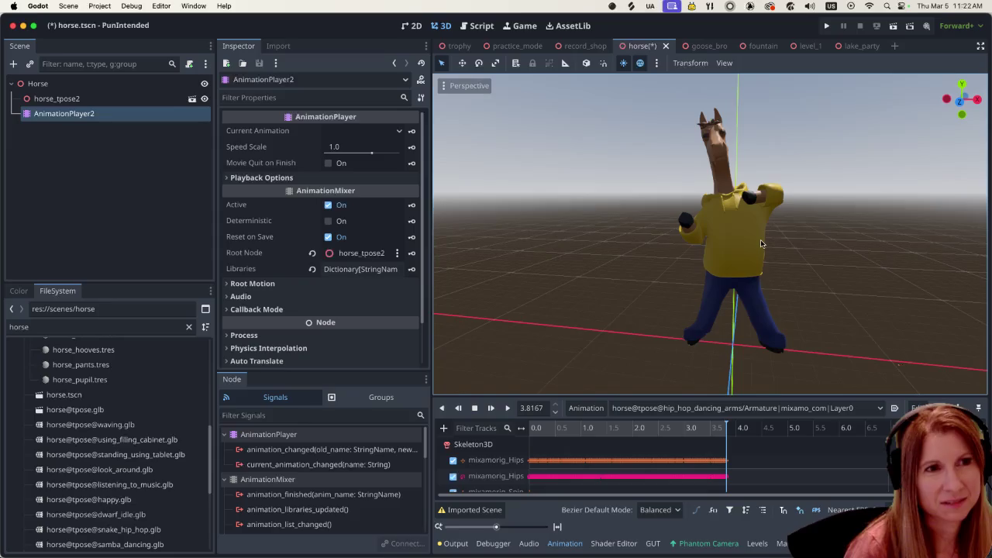
Save the horse scene and switch its animation to horse@tpose@bboy_hip_hop_move
key("super+s")
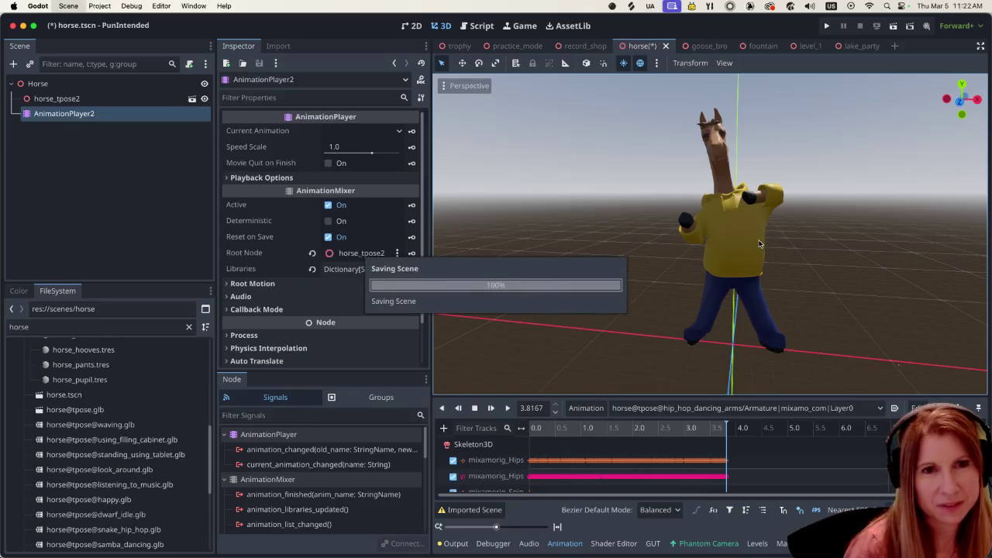
scroll(760, 244, "down", 5)
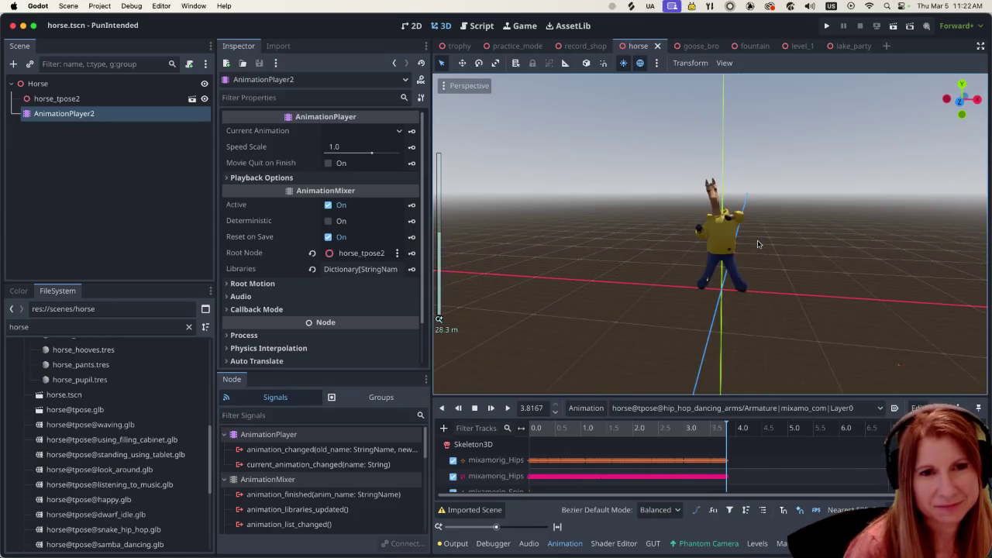
left_click(751, 407)
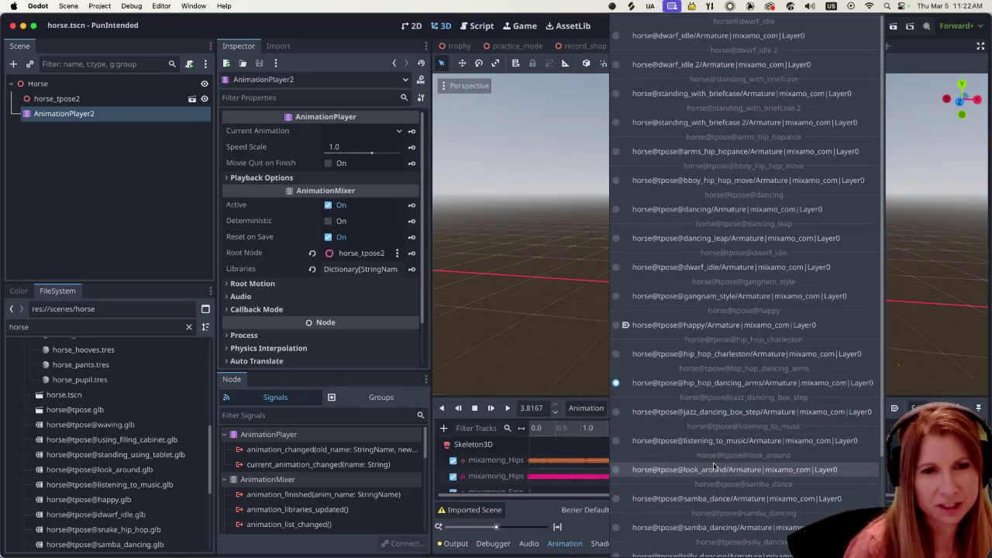
scroll(714, 476, "down", 3)
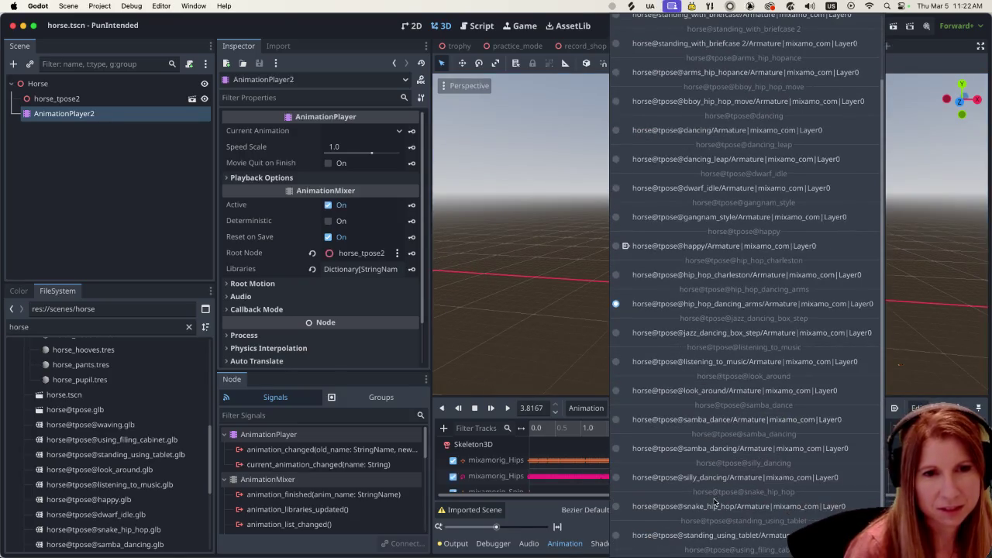
scroll(725, 493, "down", 2)
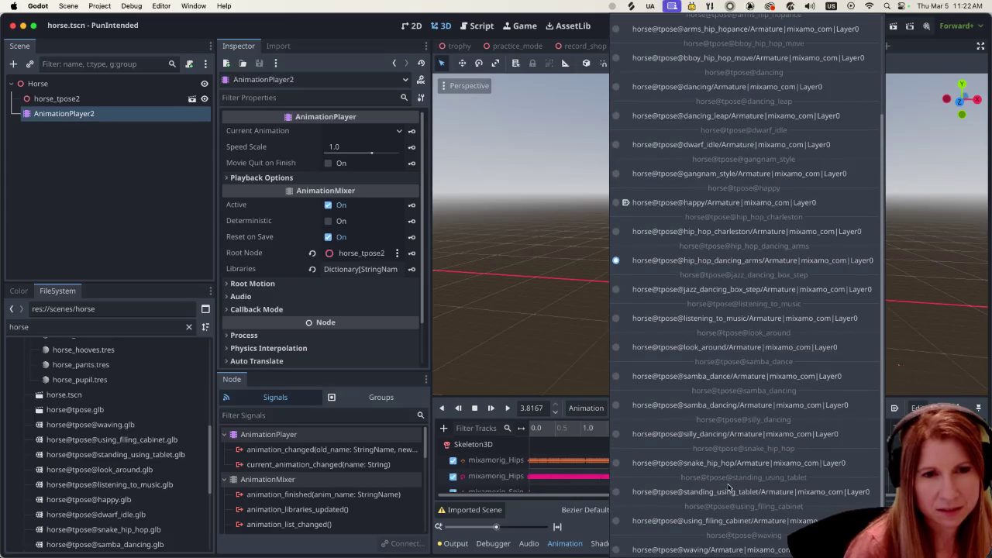
scroll(729, 487, "up", 5)
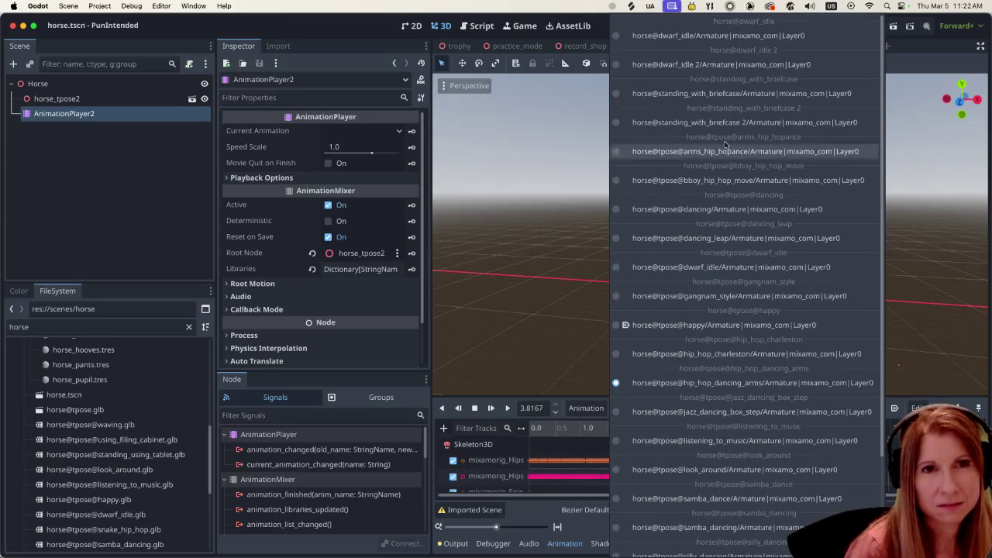
left_click(700, 181)
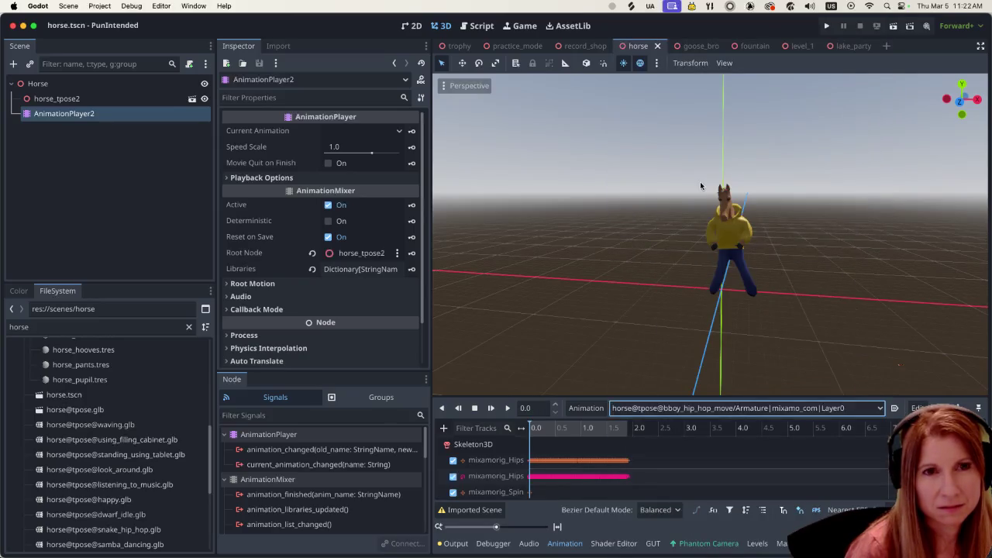
Play the b-boy dance at an angle, then switch to the Mixamo page in Firefox
scroll(787, 279, "up", 5)
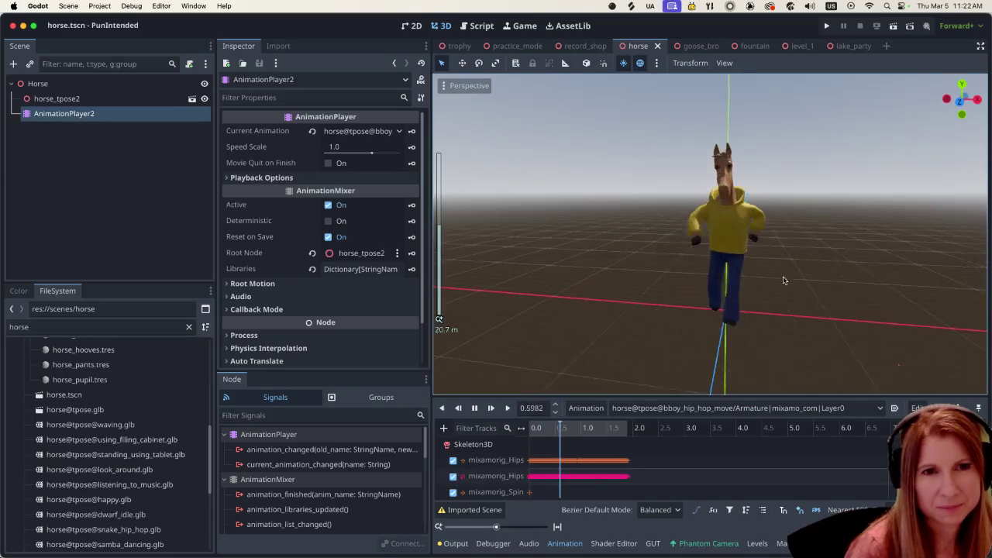
middle_click_drag(827, 281, 762, 270)
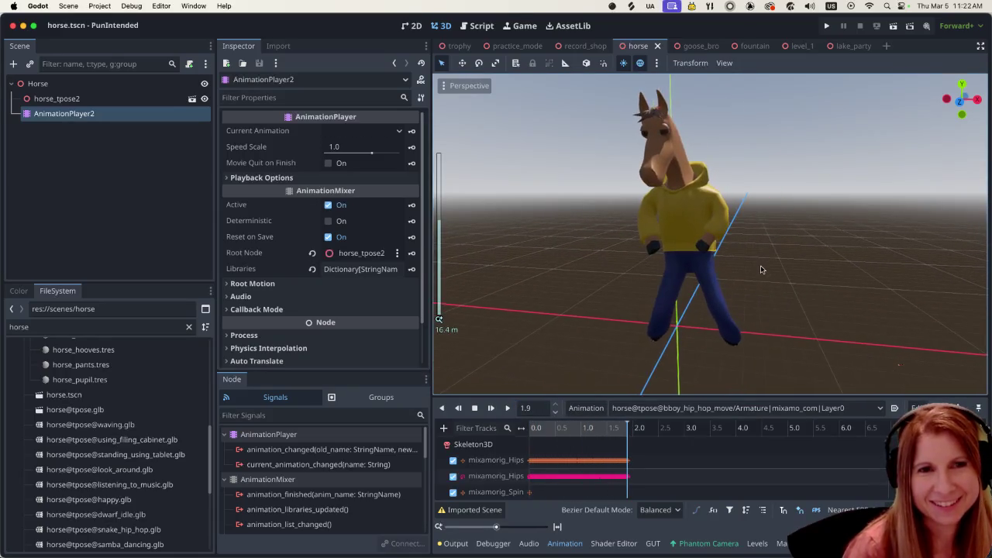
left_click(507, 409)
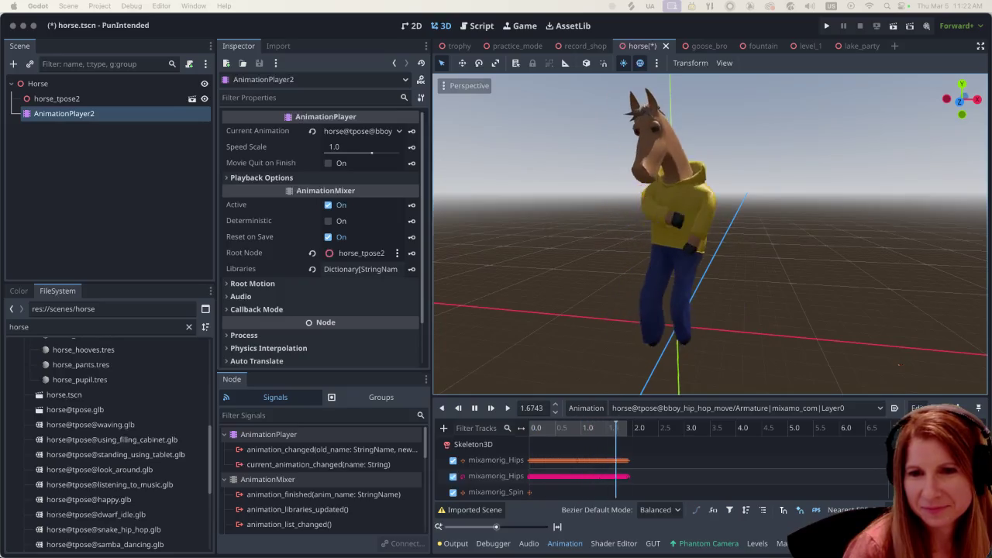
key("super+Tab")
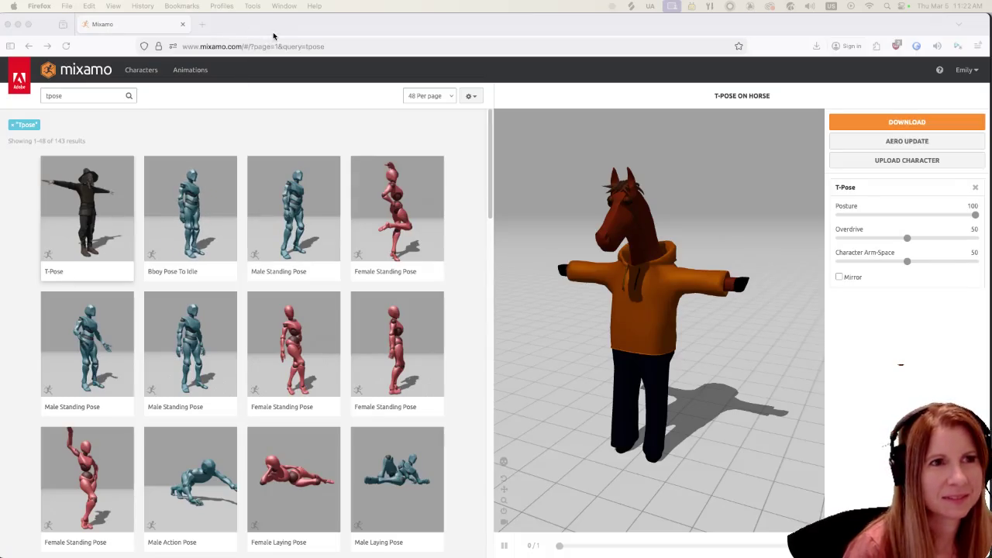
Switch from Mixamo in Firefox back to the Godot editor
key("super+Tab")
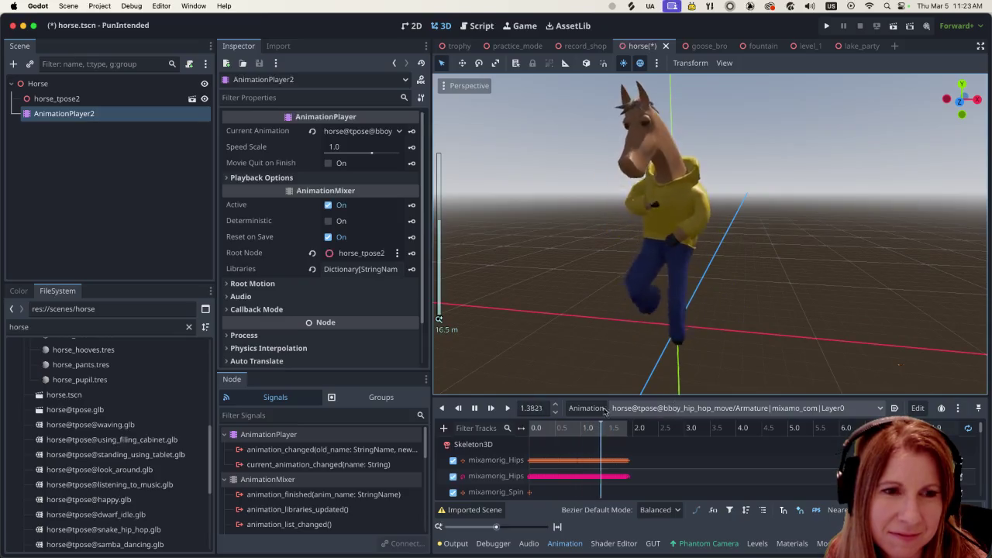
Switch the horse's animation to horse@tpose@listening_to_music and view it from above
left_click(476, 408)
left_click(664, 408)
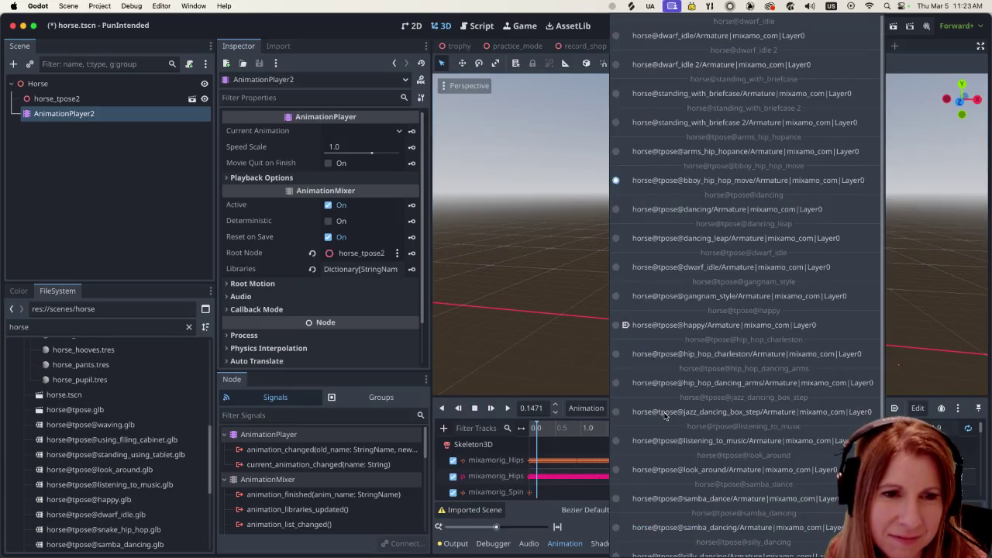
left_click(718, 440)
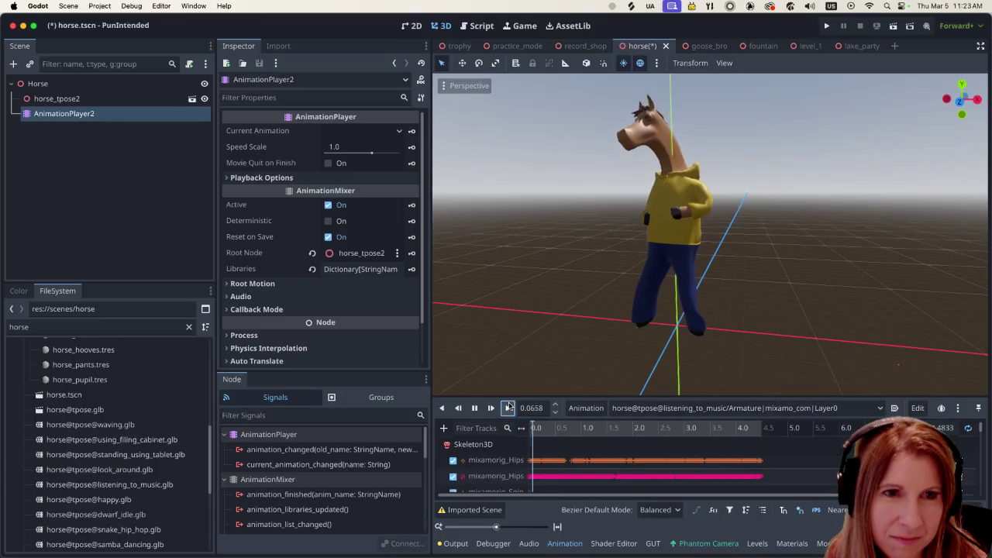
scroll(684, 282, "down", 2)
mouse_move(689, 274)
middle_mouse_down()
mouse_move(692, 311)
mouse_move(844, 294)
mouse_move(742, 310)
mouse_move(767, 314)
mouse_move(804, 294)
mouse_move(746, 306)
mouse_move(763, 302)
middle_mouse_up()
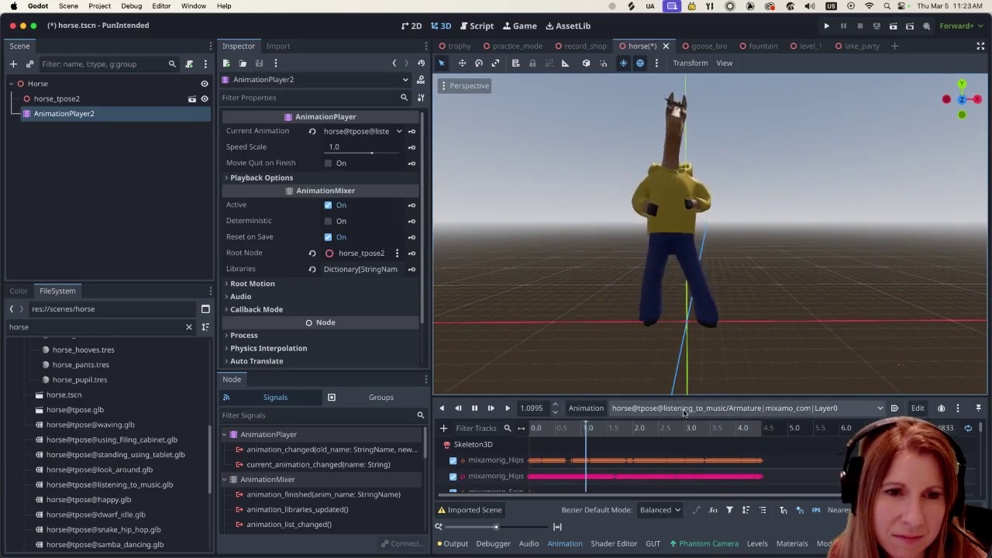
left_click(686, 409)
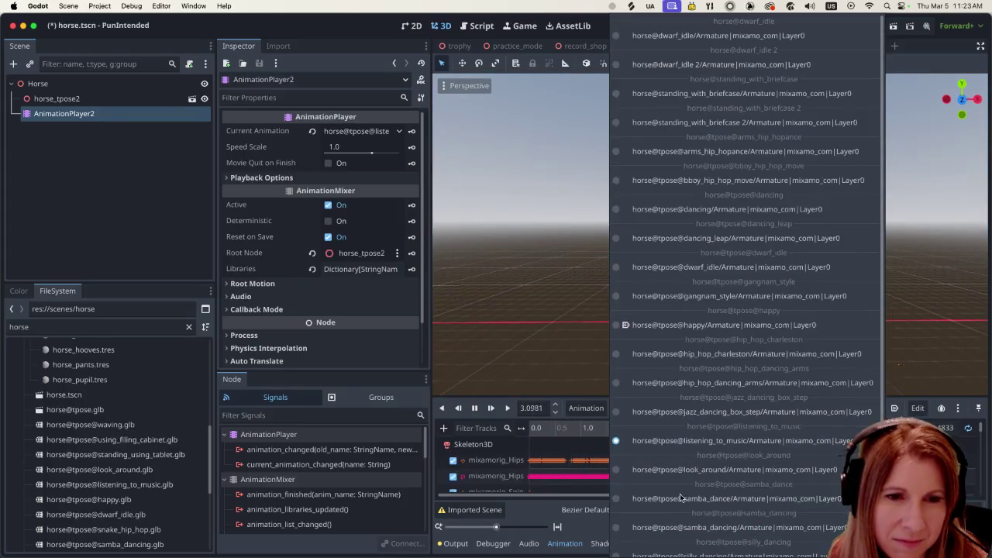
Load horse@tpose@samba_dance on the horse and play it
left_click(681, 498)
left_click(509, 409)
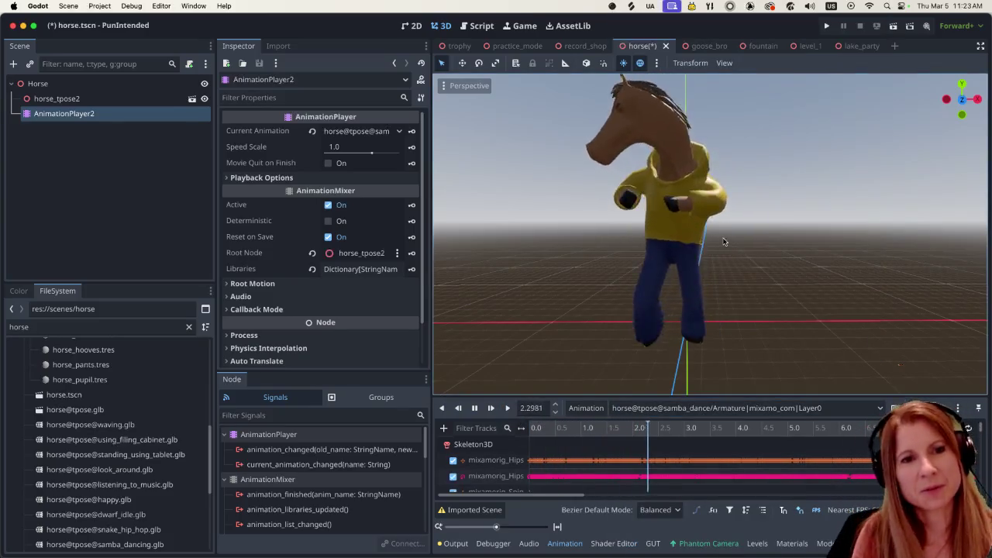
scroll(714, 256, "down", 5)
scroll(717, 275, "up", 3)
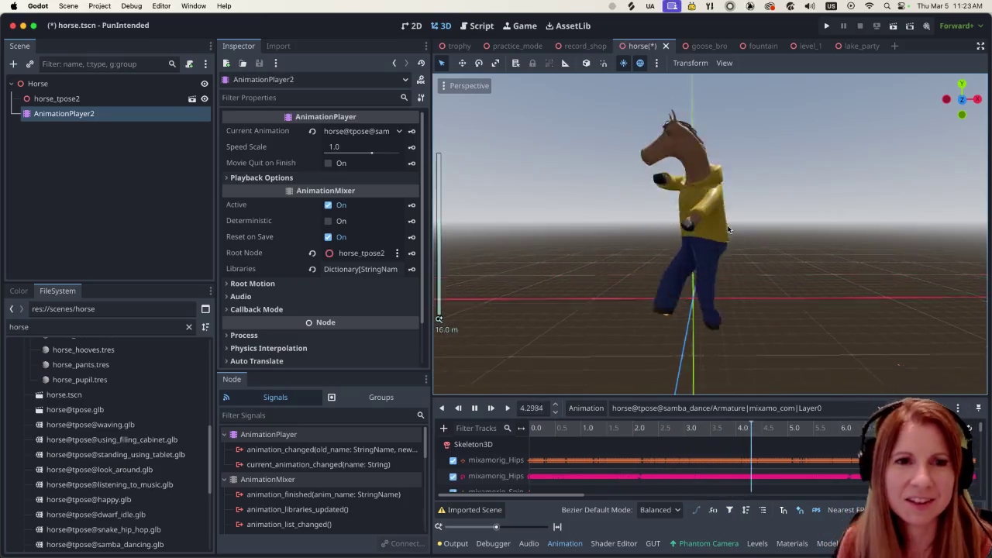
scroll(667, 232, "up", 2)
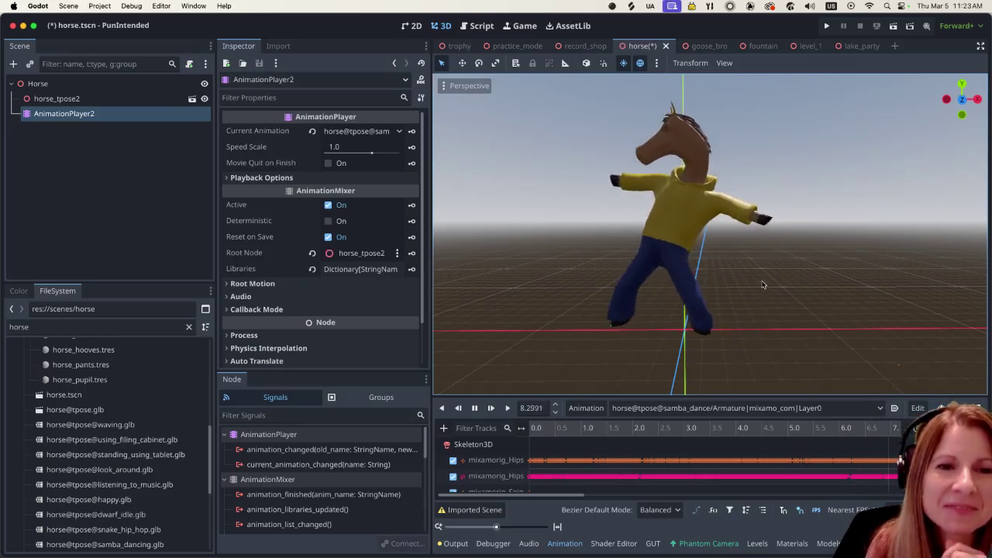
scroll(764, 255, "down", 1)
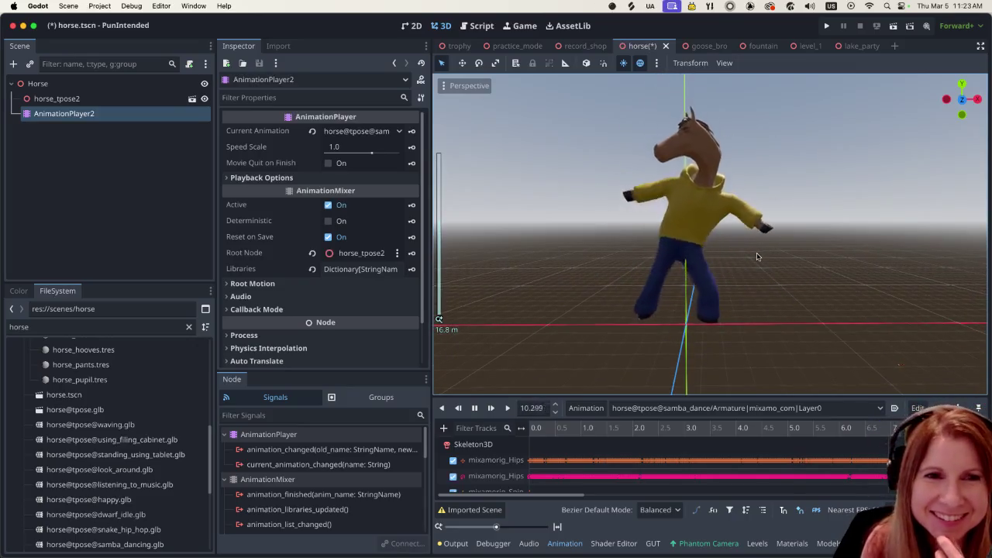
scroll(775, 255, "down", 1)
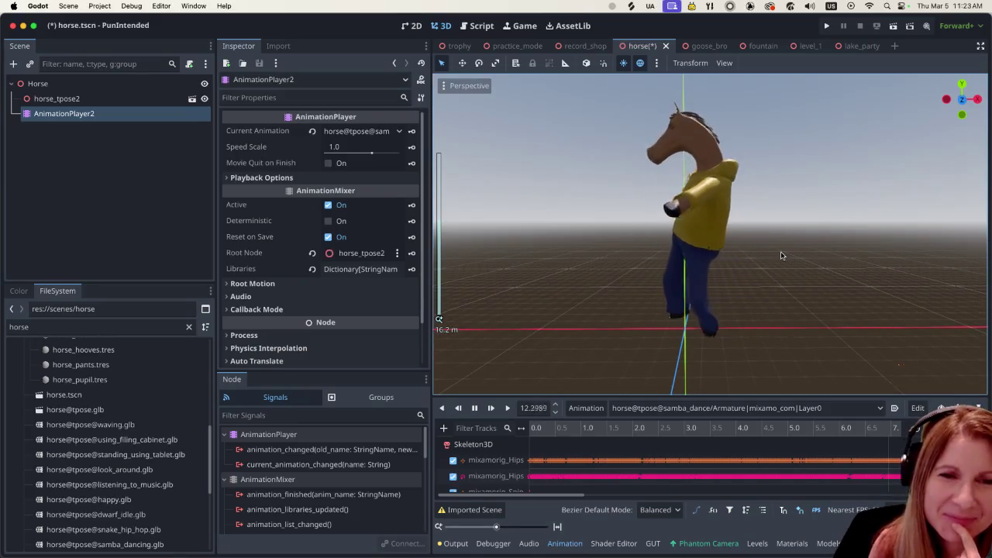
scroll(781, 251, "up", 1)
Orbit and zoom around the samba-dancing horse to view it head-on
mouse_move(765, 246)
middle_mouse_down()
mouse_move(729, 260)
mouse_move(732, 278)
middle_mouse_up()
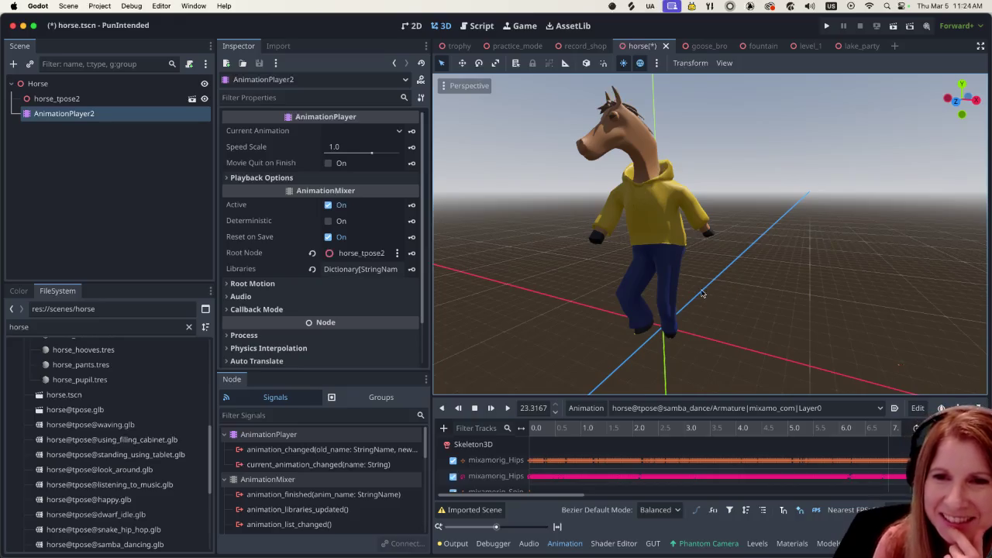
middle_click_drag(702, 276, 723, 284)
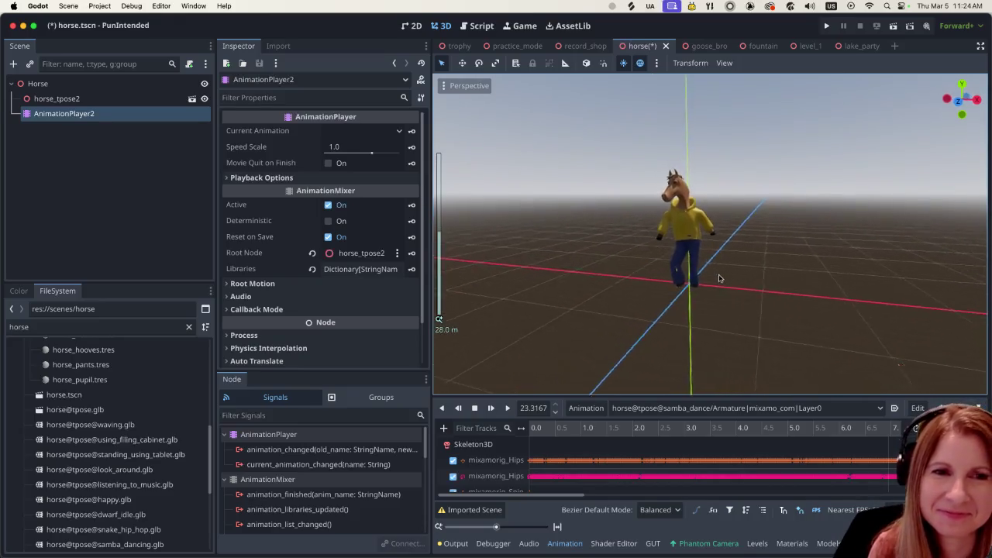
scroll(716, 281, "up", 1)
scroll(697, 281, "up", 3)
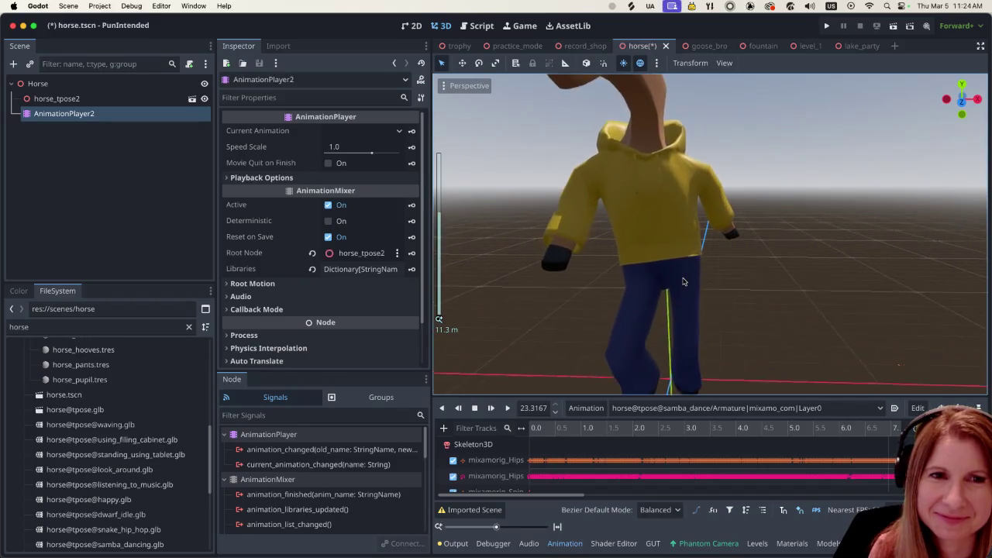
scroll(679, 284, "down", 5)
scroll(678, 284, "up", 5)
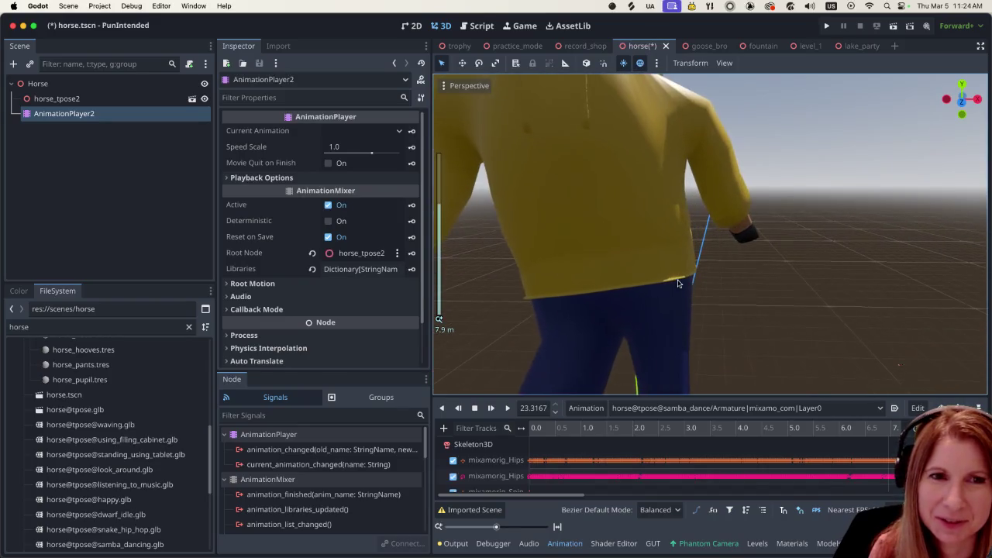
scroll(677, 284, "down", 2)
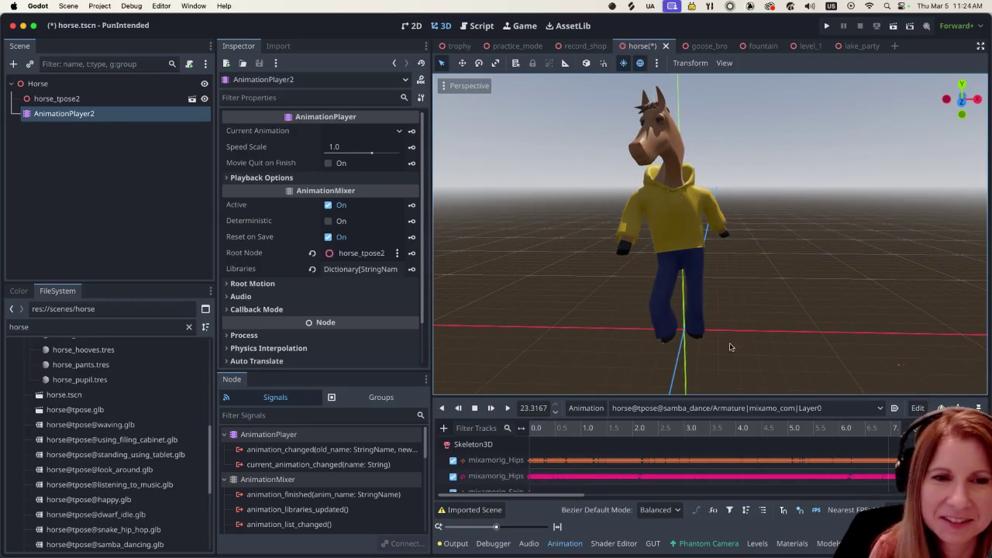
left_click(707, 407)
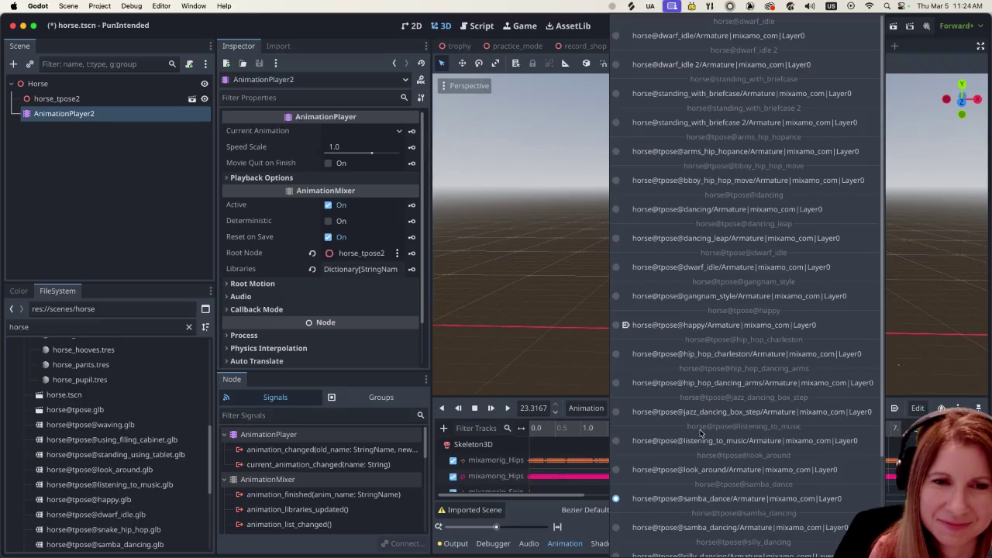
Play horse@tpose@look_around on the horse, orbiting to its side, then run the game
left_click(680, 470)
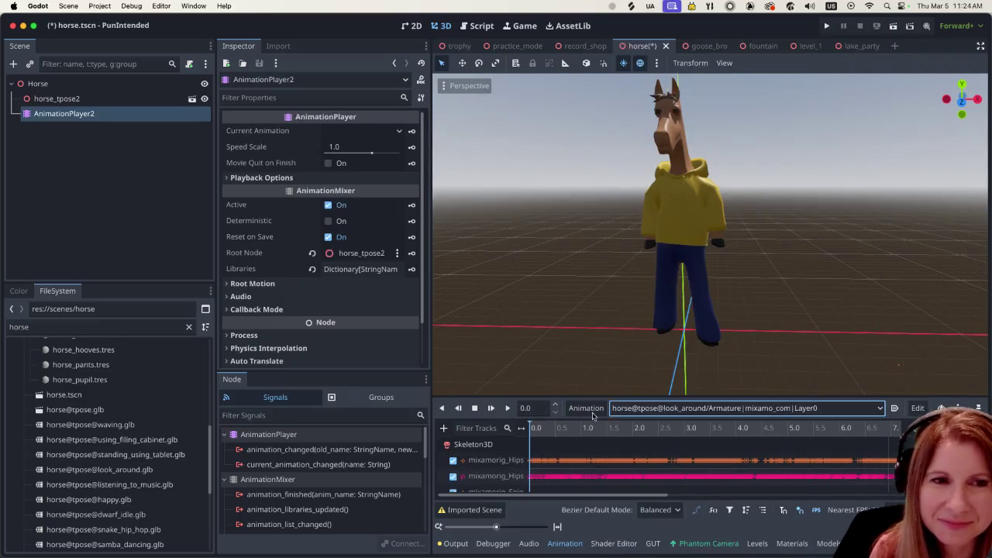
scroll(745, 233, "up", 3)
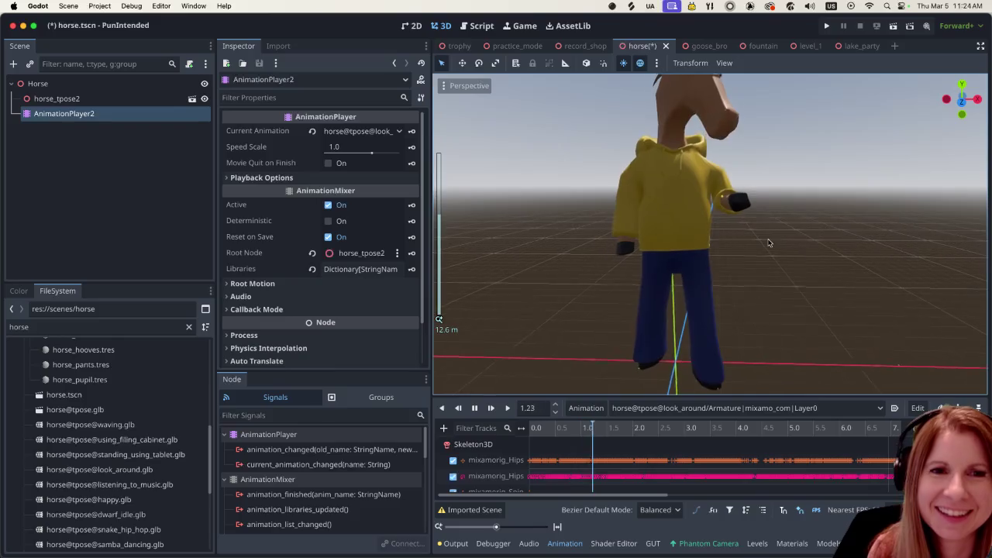
middle_click_drag(746, 232, 741, 248)
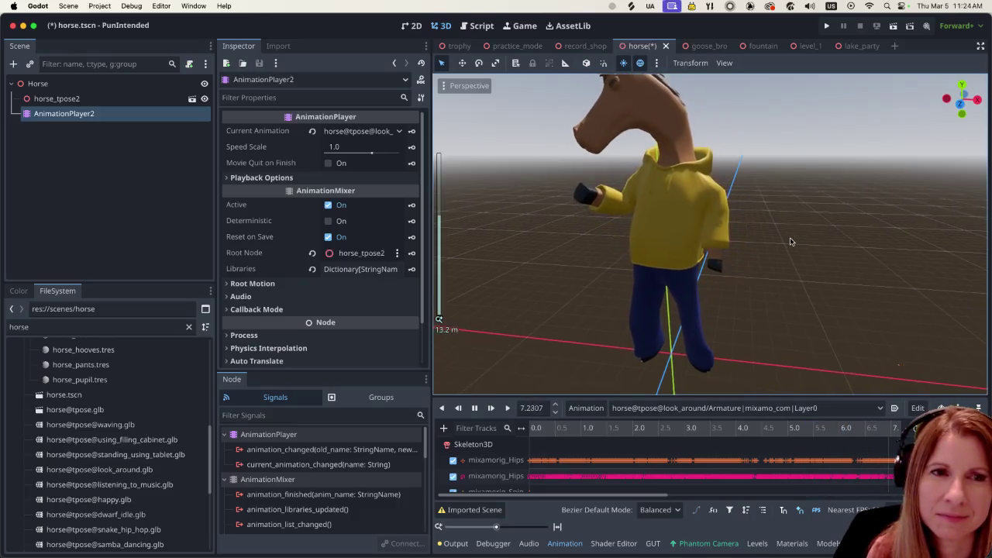
scroll(731, 281, "down", 1)
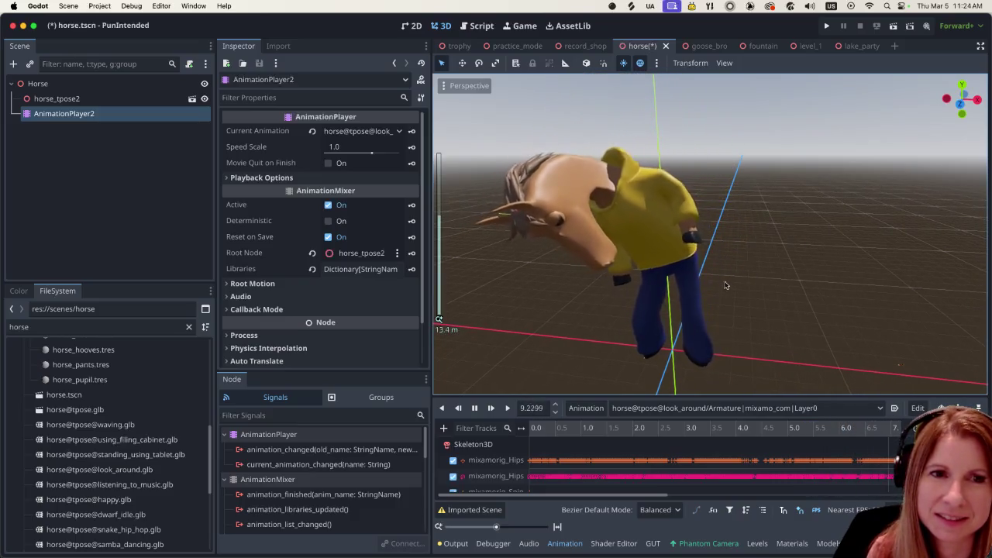
middle_click_drag(730, 281, 741, 265)
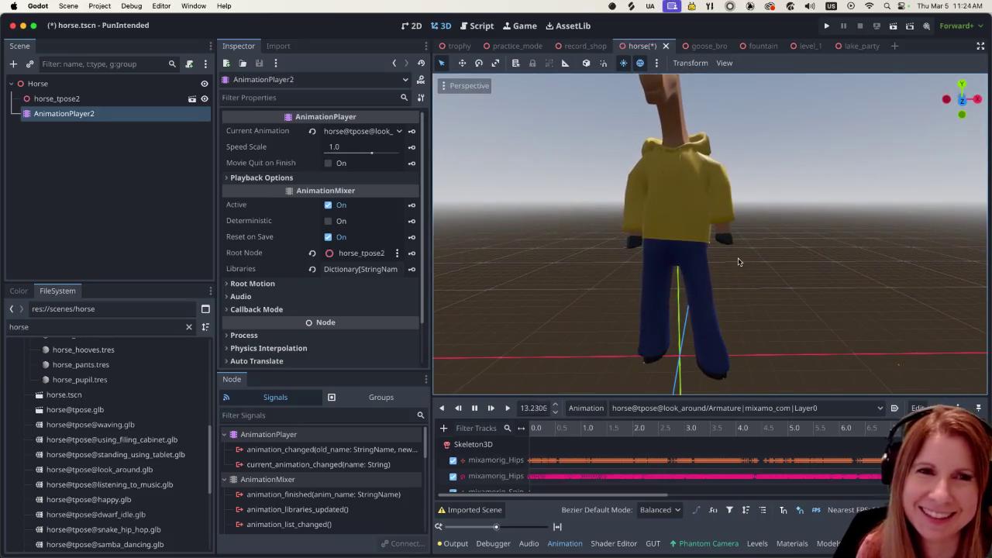
scroll(739, 262, "down", 2)
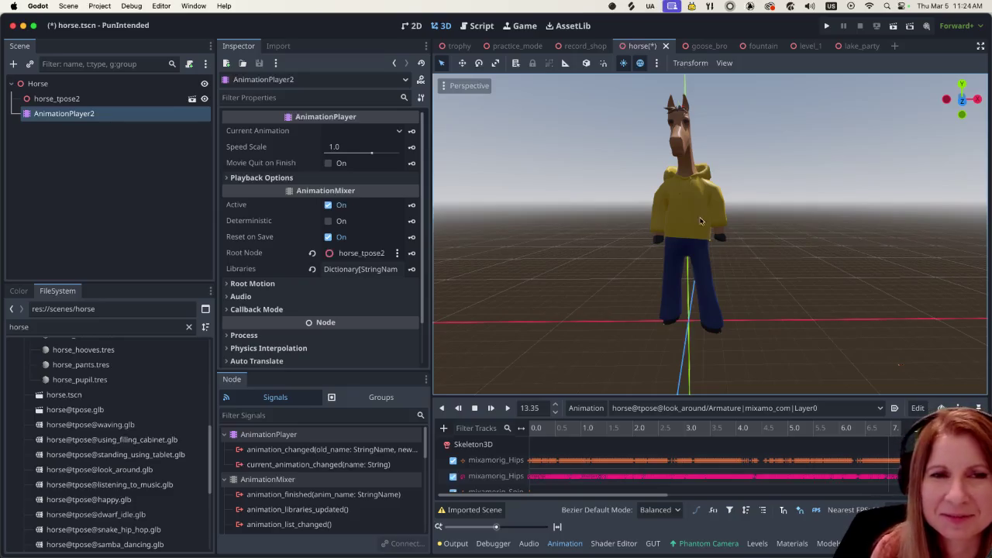
mouse_move(759, 203)
middle_mouse_down()
mouse_move(833, 220)
mouse_move(786, 239)
middle_mouse_up()
left_click(826, 25)
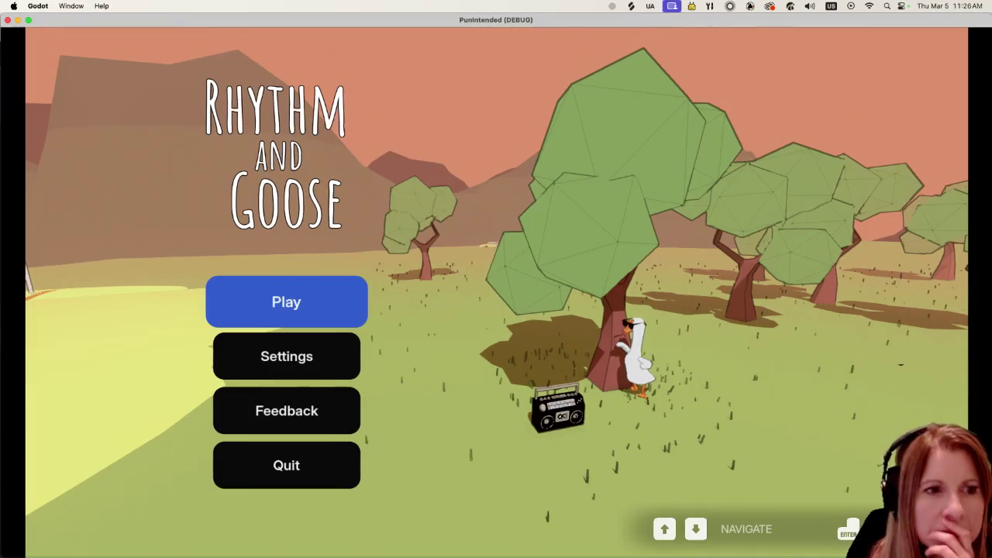
Start the game, get through the horse shopkeeper's dialogue, and begin the Goose Bumps level
key("Return")
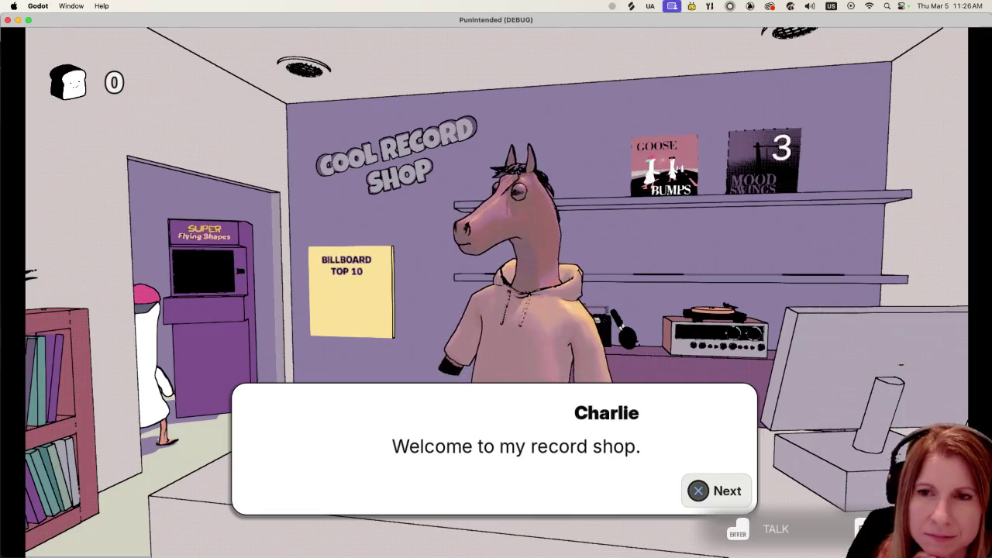
key("Return")
key("Return")
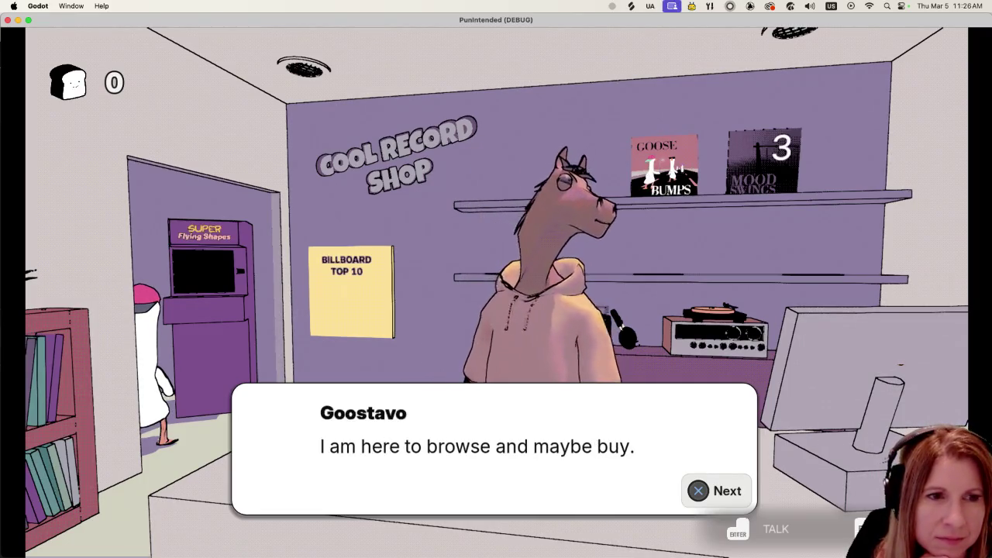
key("Return")
key("Return")
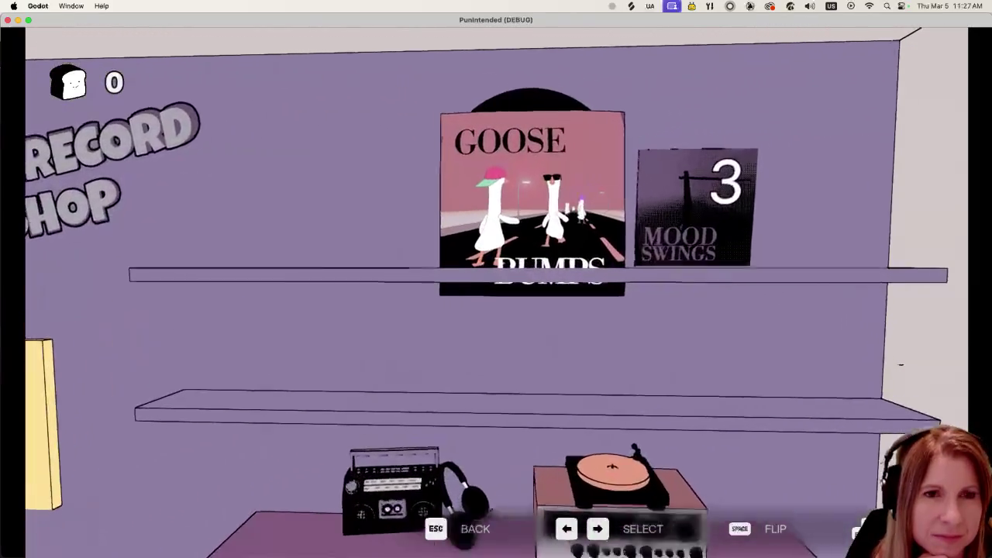
key("Return")
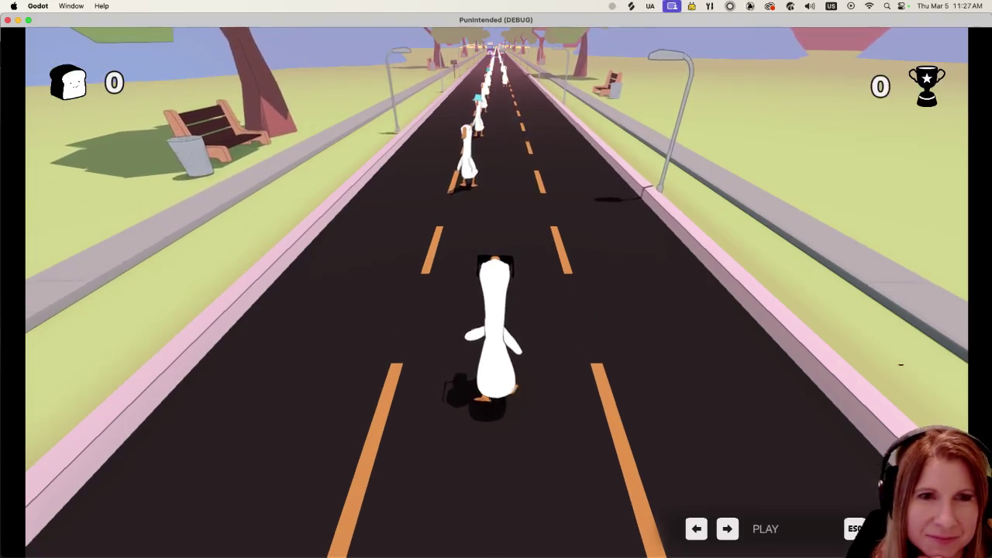
Bump three passing geese with the Left arrow, raising the score to 2183
key("Left")
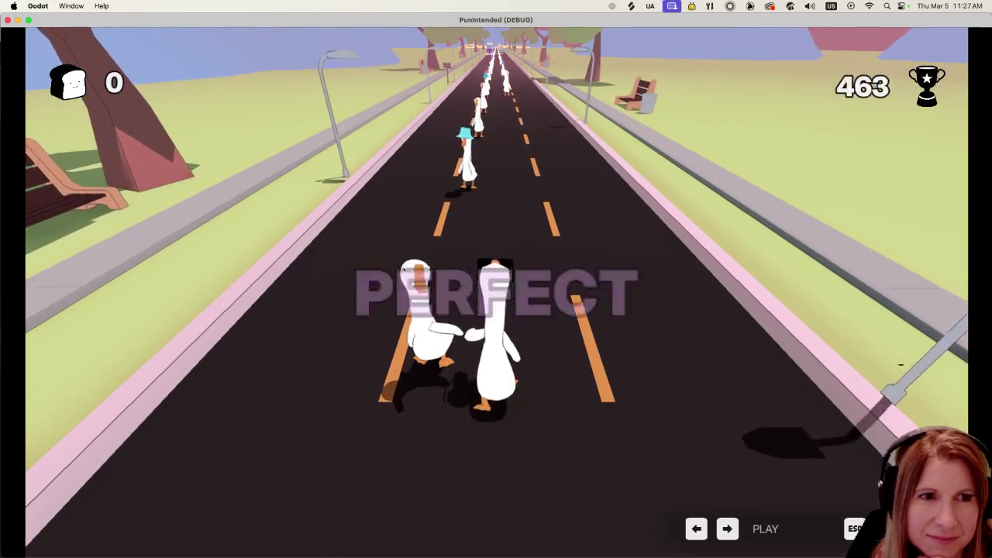
key("Left")
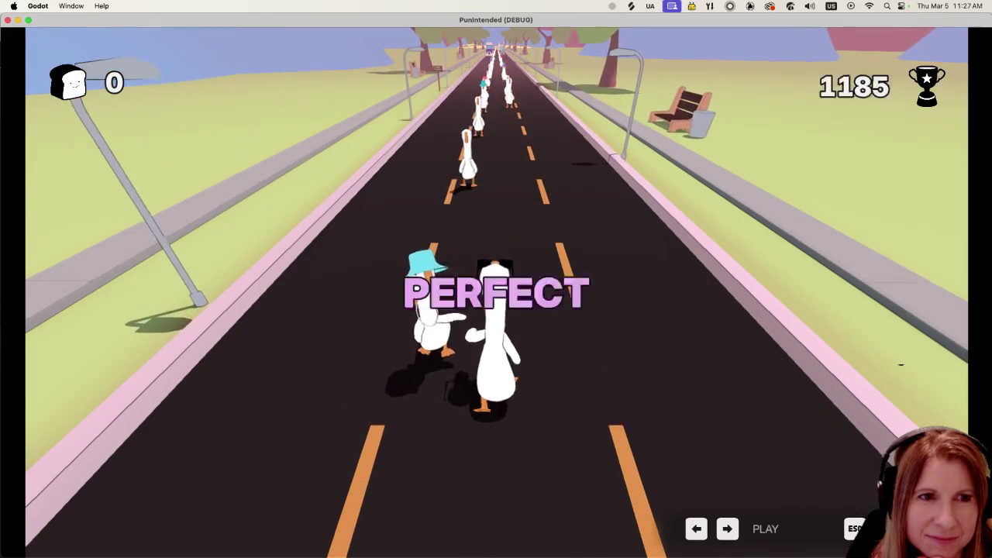
key("Left")
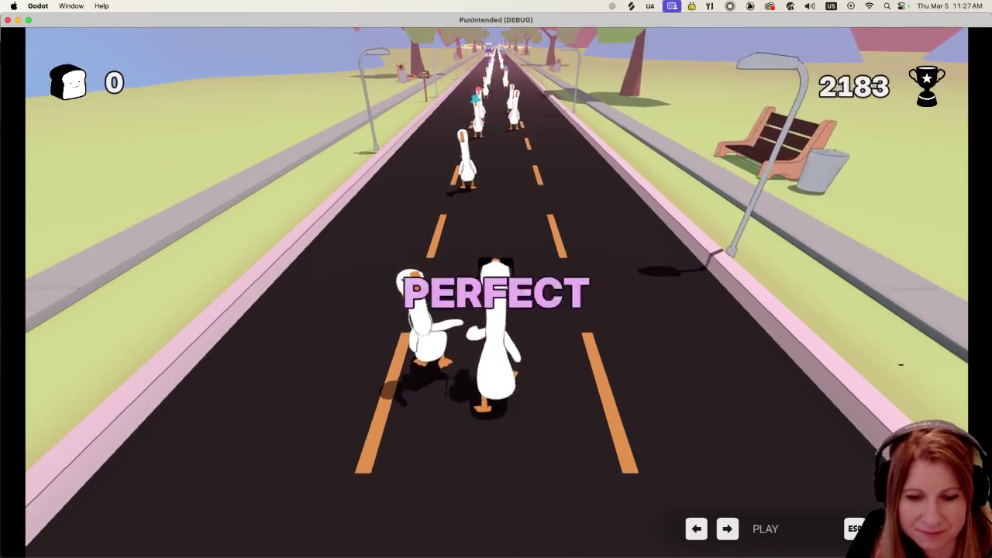